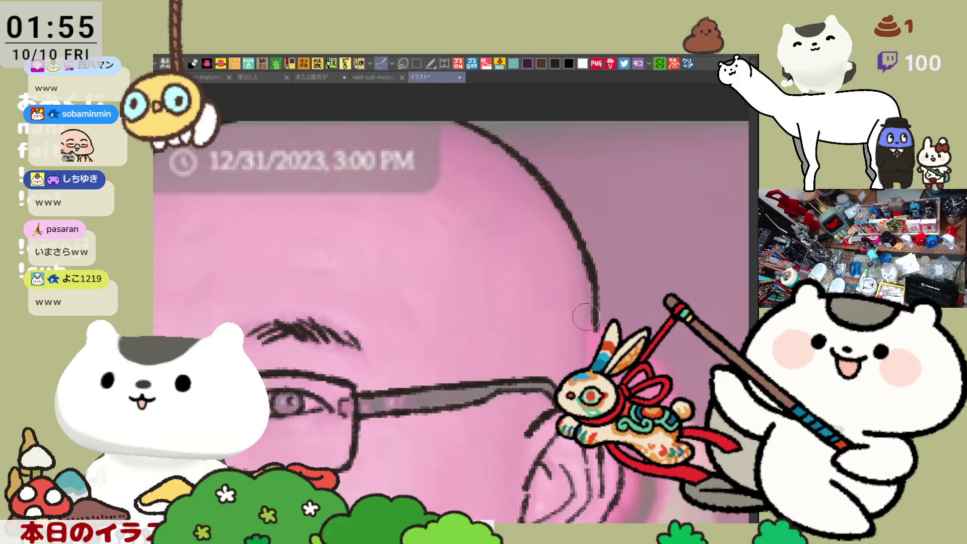
# - Extend the head outline downward and ink the ear's right edge and back contour
pyautogui.moveTo(594, 275); pyautogui.dragTo(596, 345)
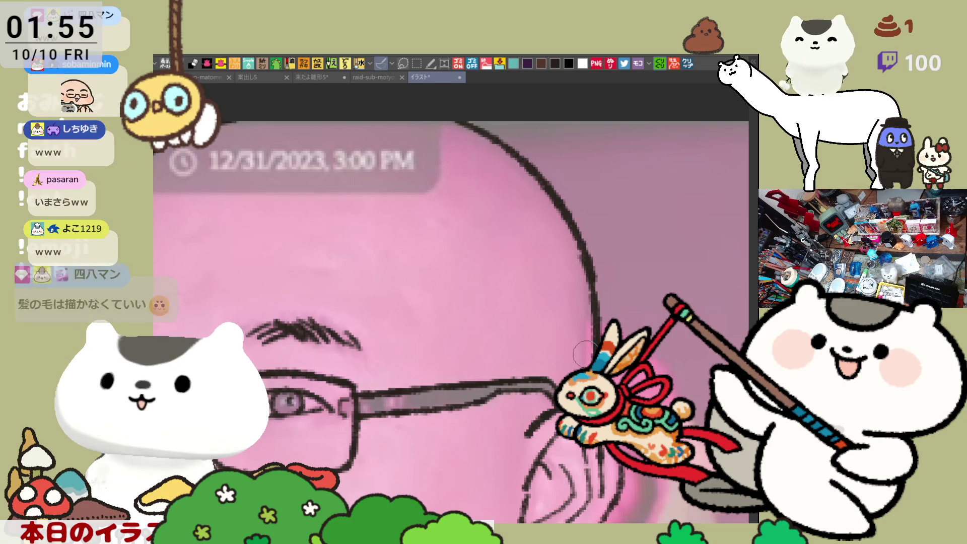
pyautogui.scroll(-4, 585, 353)
pyautogui.scroll(2, 586, 354)
pyautogui.scroll(-3, 534, 270)
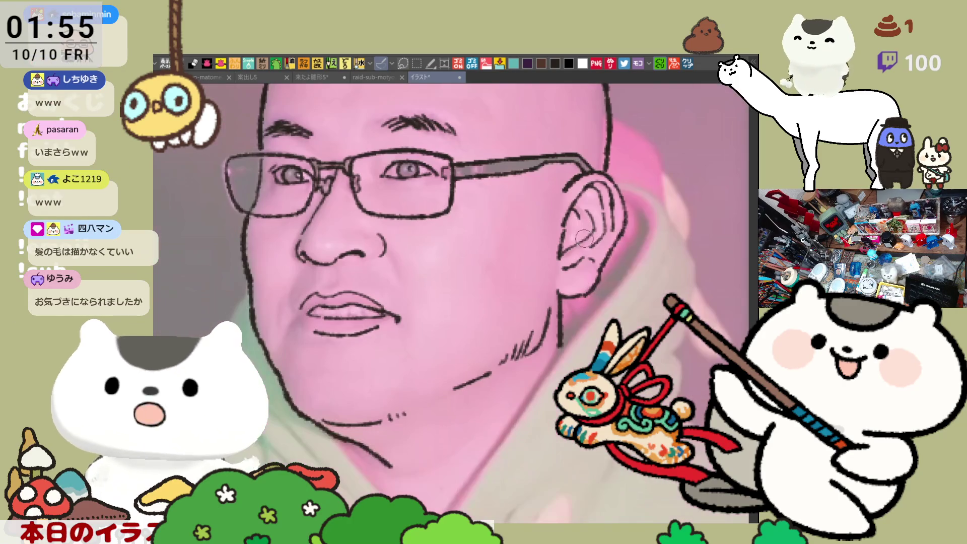
pyautogui.moveTo(614, 197)
pyautogui.mouseDown()
pyautogui.moveTo(636, 232)
pyautogui.moveTo(615, 266)
pyautogui.mouseUp()
pyautogui.moveTo(638, 211)
pyautogui.mouseDown()
pyautogui.moveTo(648, 242)
pyautogui.moveTo(546, 368)
pyautogui.mouseUp()
pyautogui.hotkey('ctrl', 'z')
# - Ink the jaw line below the ear and the neck line, redrawing until clean
pyautogui.moveTo(610, 288); pyautogui.dragTo(464, 499)
pyautogui.hotkey('ctrl', 'z')
pyautogui.moveTo(532, 386); pyautogui.dragTo(450, 505)
pyautogui.hotkey('ctrl', 'z')
pyautogui.moveTo(536, 381); pyautogui.dragTo(450, 505)
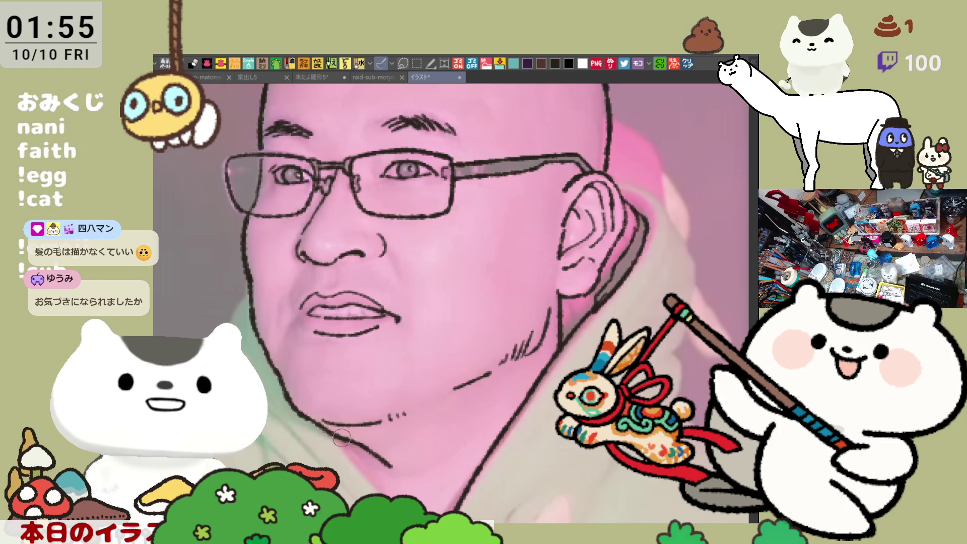
# - Draw the chin line and the hood contour curving behind the ear
pyautogui.moveTo(344, 431); pyautogui.dragTo(393, 496)
pyautogui.hotkey('ctrl', 'z')
pyautogui.moveTo(327, 424); pyautogui.dragTo(374, 485)
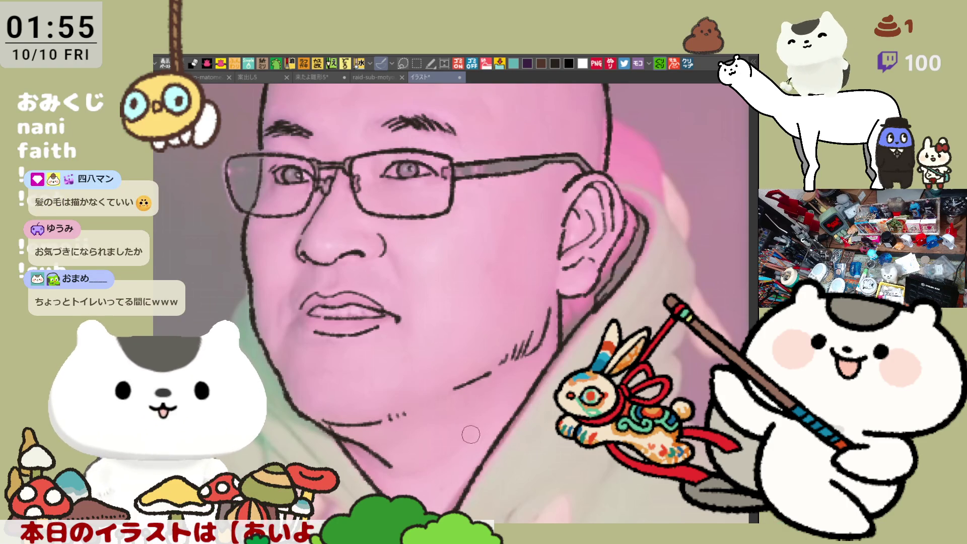
pyautogui.moveTo(618, 194)
pyautogui.mouseDown()
pyautogui.moveTo(655, 229)
pyautogui.moveTo(623, 283)
pyautogui.mouseUp()
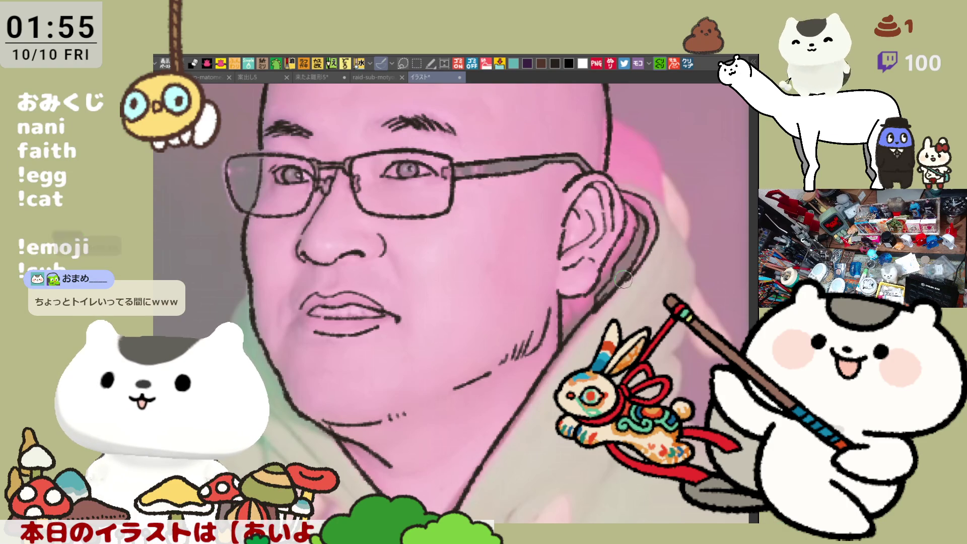
pyautogui.moveTo(619, 177)
pyautogui.mouseDown()
pyautogui.moveTo(675, 226)
pyautogui.moveTo(698, 268)
pyautogui.moveTo(694, 305)
pyautogui.moveTo(666, 358)
pyautogui.moveTo(681, 380)
pyautogui.moveTo(542, 364)
pyautogui.moveTo(549, 317)
pyautogui.moveTo(527, 393)
pyautogui.moveTo(445, 256)
pyautogui.moveTo(517, 283)
pyautogui.mouseUp()
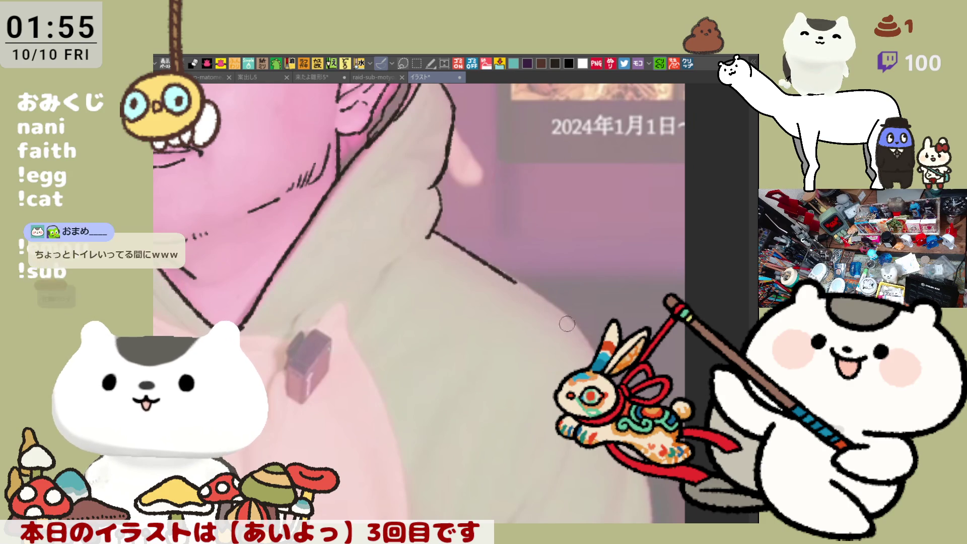
# - Redraw the collar line shorter, running from the neck toward the shoulder
pyautogui.hotkey('ctrl', 'z')
pyautogui.moveTo(432, 233)
pyautogui.mouseDown()
pyautogui.moveTo(547, 301)
pyautogui.moveTo(596, 356)
pyautogui.mouseUp()
pyautogui.hotkey('ctrl', 'z')
pyautogui.moveTo(498, 268); pyautogui.dragTo(595, 359)
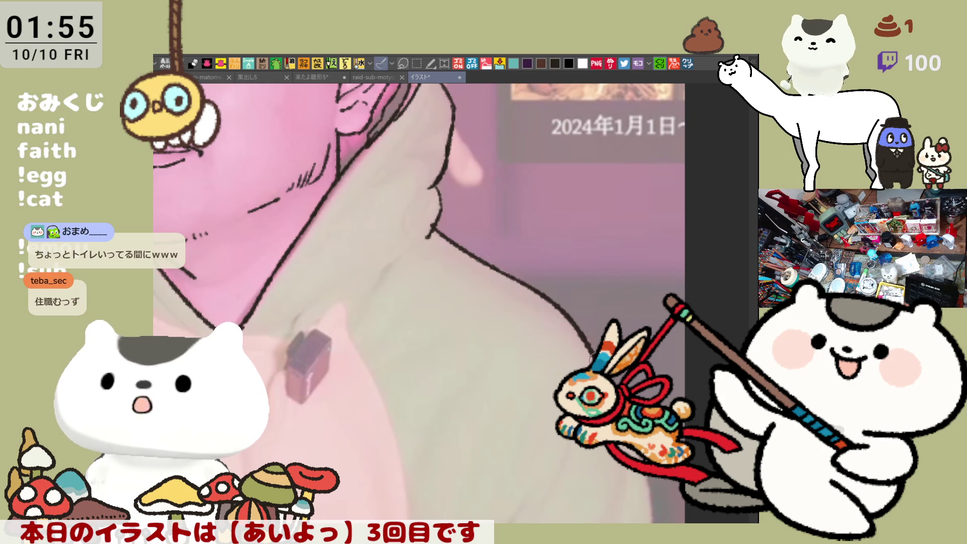
pyautogui.moveTo(639, 427)
pyautogui.mouseDown()
pyautogui.moveTo(624, 388)
pyautogui.moveTo(604, 170)
pyautogui.mouseUp()
pyautogui.moveTo(579, 140)
pyautogui.mouseDown()
pyautogui.moveTo(607, 179)
pyautogui.moveTo(623, 260)
pyautogui.moveTo(588, 162)
pyautogui.moveTo(618, 280)
pyautogui.moveTo(610, 302)
pyautogui.mouseUp()
pyautogui.hotkey('ctrl', 'z')
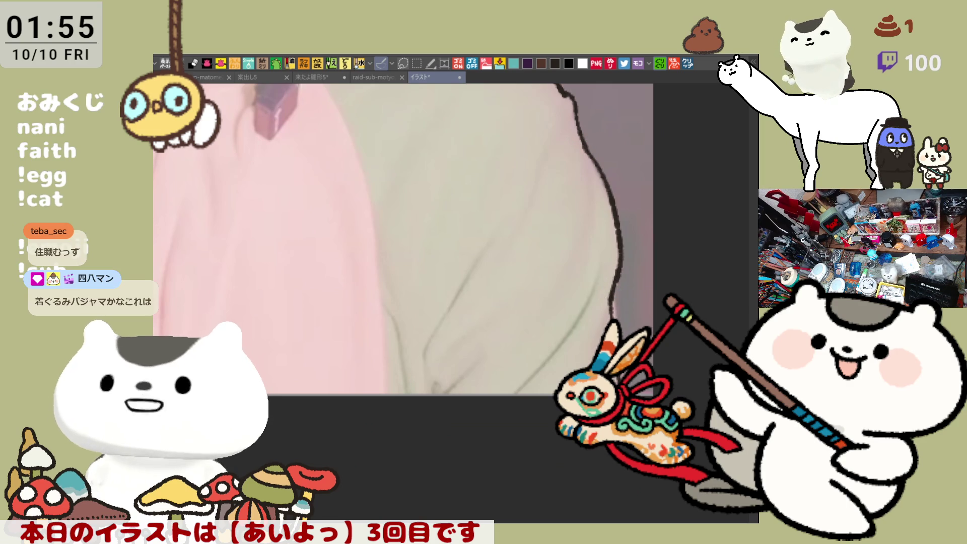
# - Ink the hoodie front's two outline strokes down to the bottom of the canvas
pyautogui.moveTo(581, 298)
pyautogui.mouseDown()
pyautogui.moveTo(652, 342)
pyautogui.moveTo(732, 417)
pyautogui.mouseUp()
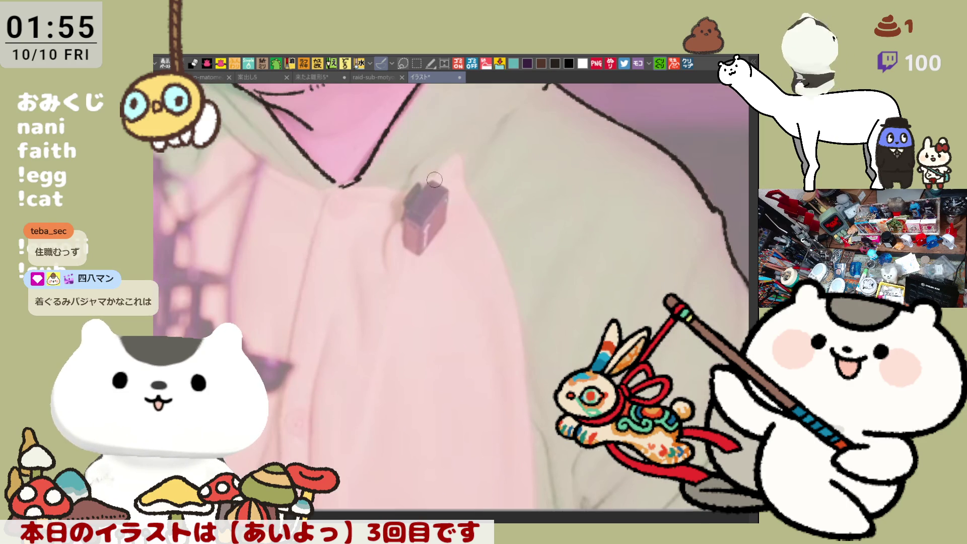
pyautogui.moveTo(430, 172)
pyautogui.mouseDown()
pyautogui.moveTo(456, 153)
pyautogui.moveTo(504, 267)
pyautogui.moveTo(528, 381)
pyautogui.mouseUp()
pyautogui.hotkey('ctrl', 'z')
pyautogui.moveTo(504, 267)
pyautogui.mouseDown()
pyautogui.moveTo(528, 381)
pyautogui.moveTo(538, 521)
pyautogui.mouseUp()
pyautogui.hotkey('ctrl', 'z')
pyautogui.moveTo(524, 364); pyautogui.dragTo(537, 522)
pyautogui.moveTo(530, 414); pyautogui.dragTo(554, 521)
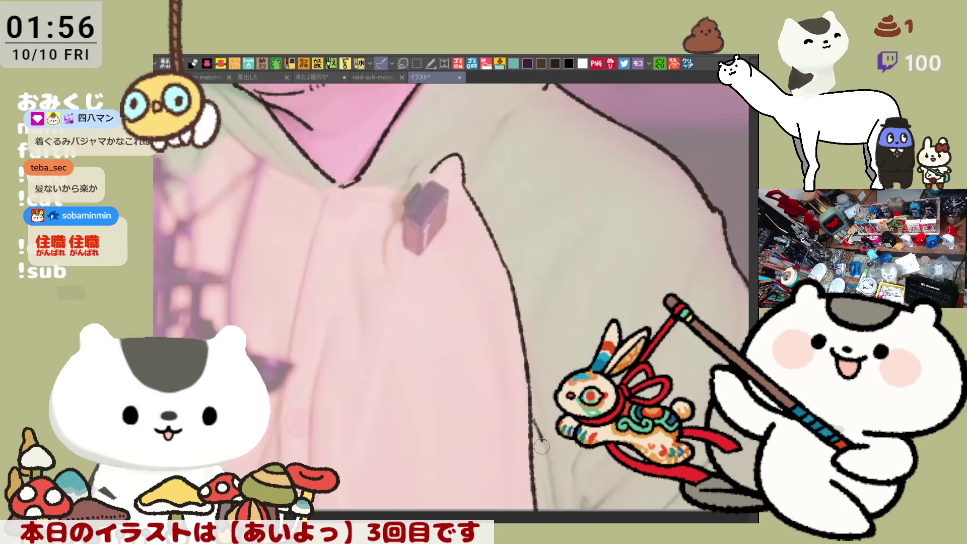
pyautogui.hotkey('ctrl', 'z')
pyautogui.moveTo(533, 436); pyautogui.dragTo(552, 509)
pyautogui.hotkey('ctrl', 'z')
pyautogui.moveTo(535, 434); pyautogui.dragTo(559, 522)
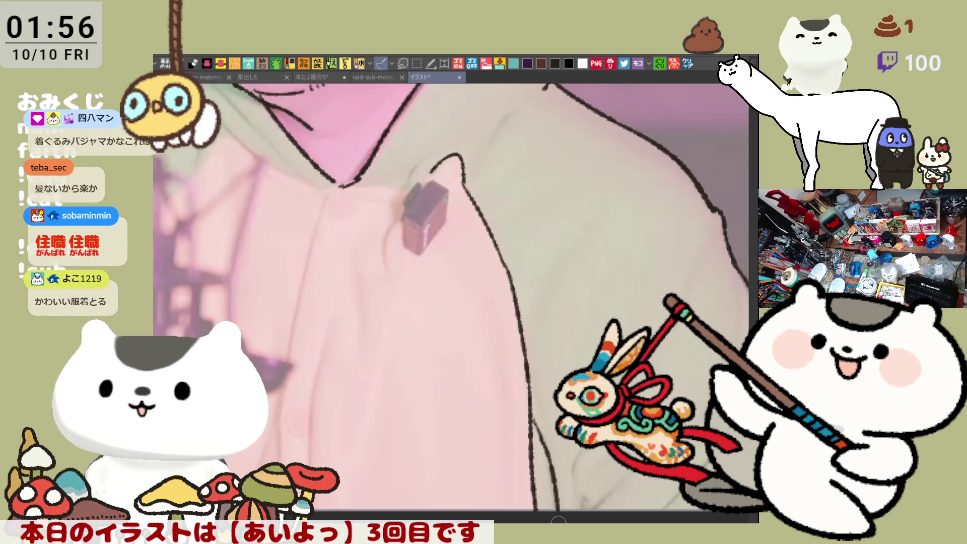
# - Add short fold lines at the bottom and small strokes on the shoulder and collar
pyautogui.moveTo(576, 447); pyautogui.dragTo(574, 481)
pyautogui.moveTo(595, 451)
pyautogui.mouseDown()
pyautogui.moveTo(590, 480)
pyautogui.moveTo(600, 496)
pyautogui.moveTo(576, 512)
pyautogui.moveTo(623, 468)
pyautogui.moveTo(496, 453)
pyautogui.mouseUp()
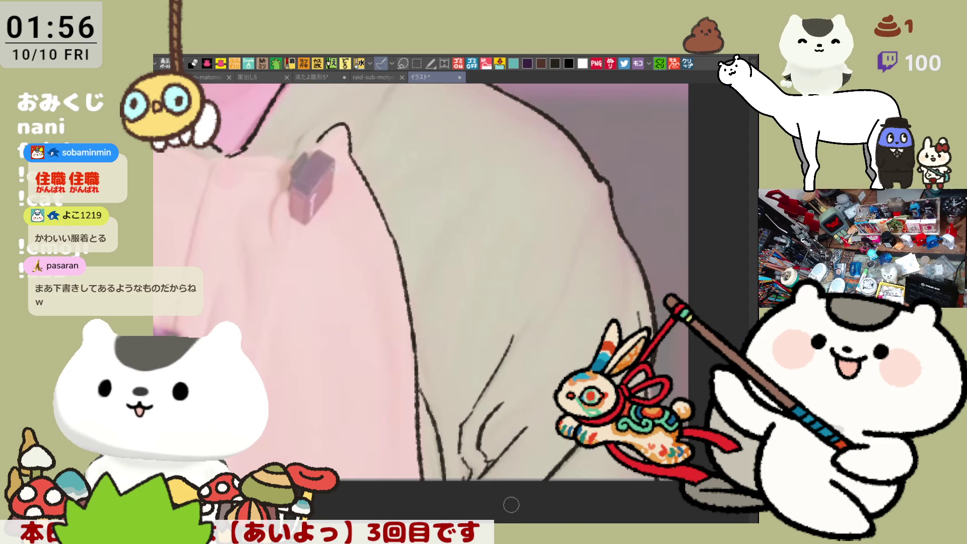
pyautogui.moveTo(556, 322); pyautogui.dragTo(606, 355)
pyautogui.moveTo(660, 232)
pyautogui.mouseDown()
pyautogui.moveTo(630, 276)
pyautogui.moveTo(622, 338)
pyautogui.mouseUp()
pyautogui.moveTo(649, 279); pyautogui.dragTo(686, 337)
pyautogui.moveTo(480, 177)
pyautogui.mouseDown()
pyautogui.moveTo(438, 251)
pyautogui.moveTo(491, 307)
pyautogui.mouseUp()
# - Draw the curved collar line up and right, and extend the hood line downward
pyautogui.moveTo(436, 295); pyautogui.dragTo(473, 248)
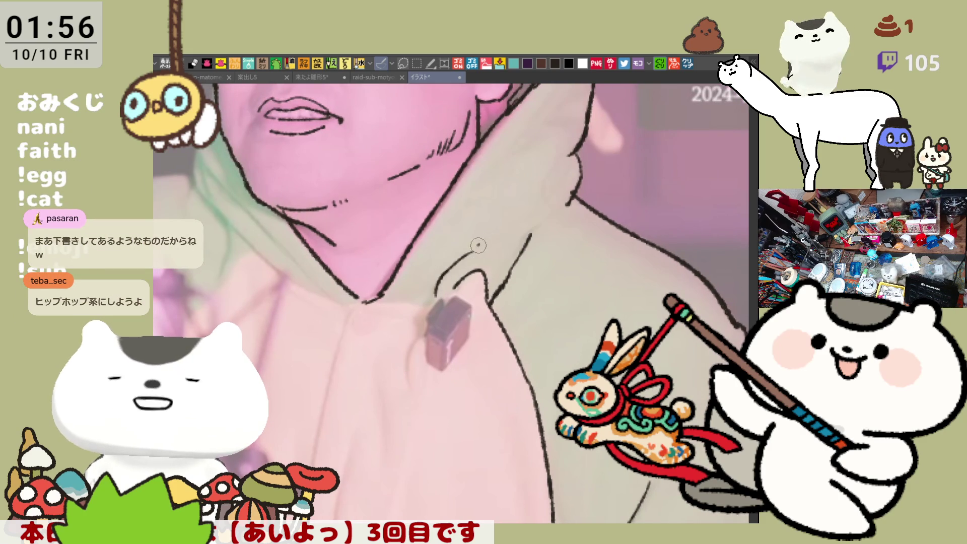
pyautogui.moveTo(530, 235)
pyautogui.mouseDown()
pyautogui.moveTo(549, 214)
pyautogui.moveTo(494, 316)
pyautogui.mouseUp()
pyautogui.moveTo(526, 198)
pyautogui.mouseDown()
pyautogui.moveTo(514, 253)
pyautogui.moveTo(282, 238)
pyautogui.moveTo(334, 303)
pyautogui.moveTo(404, 362)
pyautogui.mouseUp()
pyautogui.moveTo(294, 295); pyautogui.dragTo(334, 332)
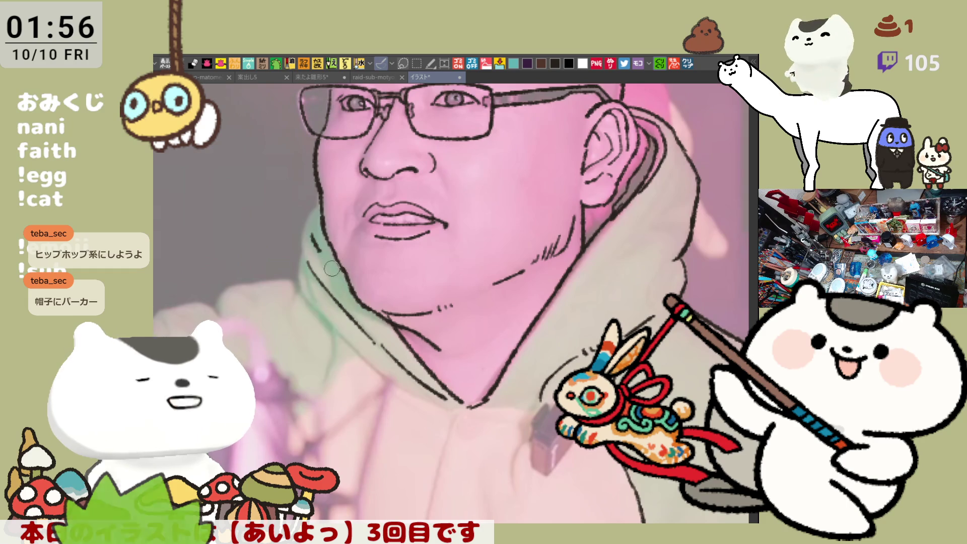
# - Ink two strokes along the hood's left edge, then brush dark grey over the zipper pull
pyautogui.moveTo(310, 239); pyautogui.dragTo(358, 317)
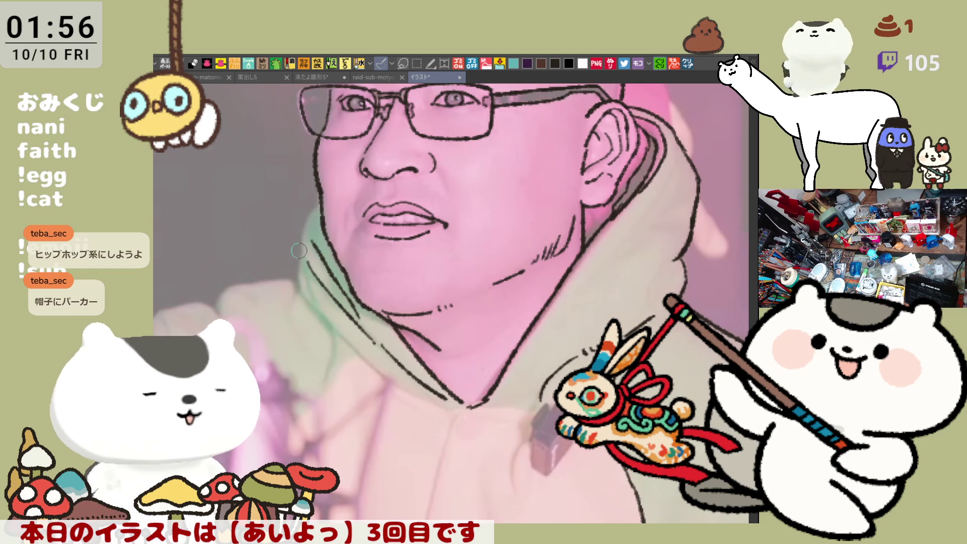
pyautogui.moveTo(321, 202)
pyautogui.mouseDown()
pyautogui.moveTo(296, 274)
pyautogui.moveTo(304, 304)
pyautogui.moveTo(346, 346)
pyautogui.moveTo(450, 408)
pyautogui.moveTo(549, 407)
pyautogui.mouseUp()
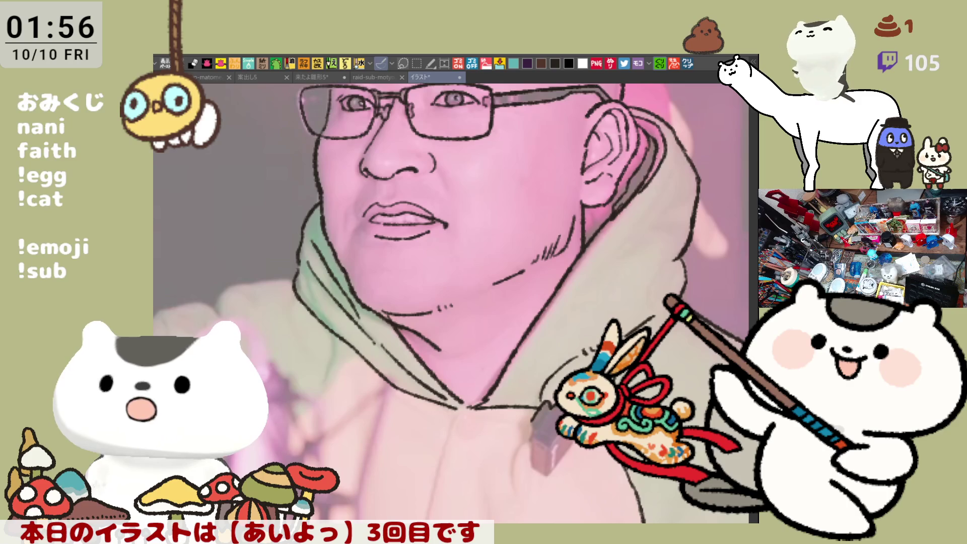
pyautogui.moveTo(538, 422)
pyautogui.mouseDown()
pyautogui.moveTo(554, 445)
pyautogui.moveTo(537, 426)
pyautogui.moveTo(545, 441)
pyautogui.moveTo(531, 432)
pyautogui.moveTo(552, 445)
pyautogui.moveTo(550, 471)
pyautogui.moveTo(570, 442)
pyautogui.mouseUp()
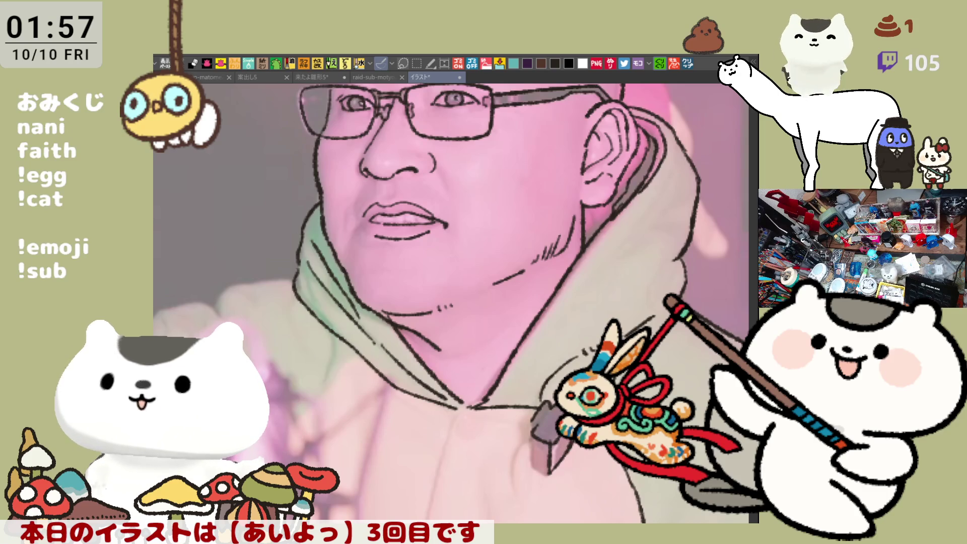
pyautogui.moveTo(532, 453); pyautogui.dragTo(536, 464)
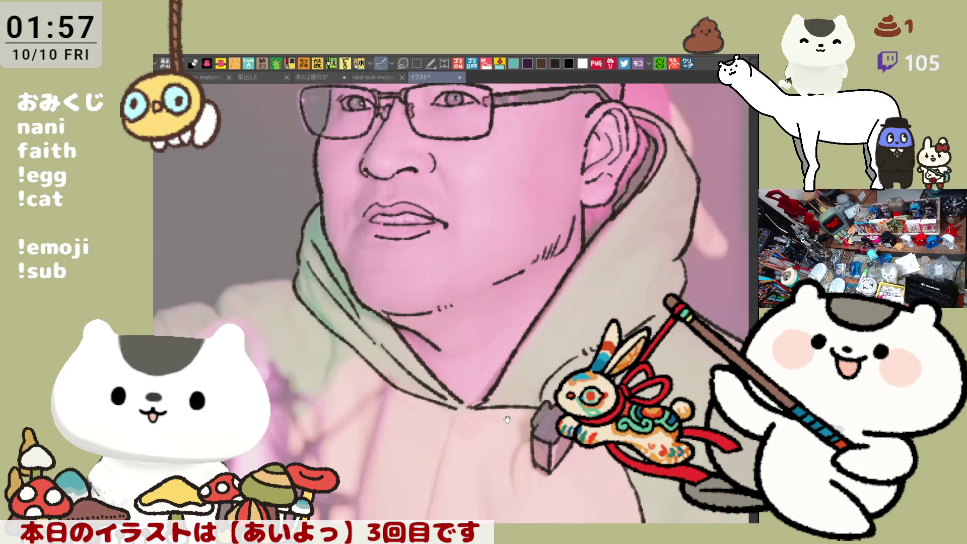
pyautogui.moveTo(510, 417); pyautogui.dragTo(563, 415)
pyautogui.moveTo(431, 386); pyautogui.dragTo(464, 370)
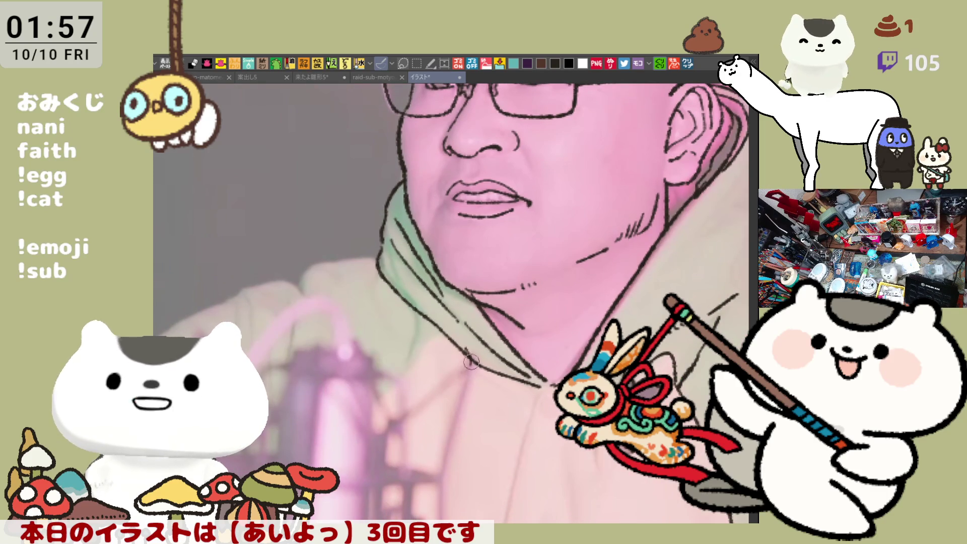
pyautogui.moveTo(545, 381)
pyautogui.mouseDown()
pyautogui.moveTo(496, 541)
pyautogui.moveTo(457, 403)
pyautogui.mouseUp()
pyautogui.hotkey('ctrl', 'z')
pyautogui.moveTo(507, 249)
pyautogui.mouseDown()
pyautogui.moveTo(461, 386)
pyautogui.moveTo(442, 523)
pyautogui.mouseUp()
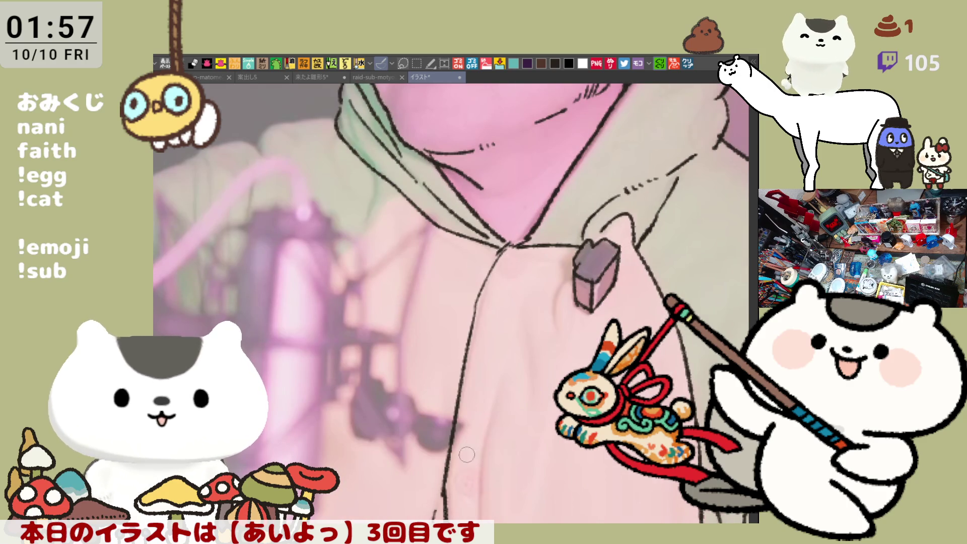
pyautogui.moveTo(496, 401); pyautogui.dragTo(474, 524)
pyautogui.moveTo(389, 233)
pyautogui.mouseDown()
pyautogui.moveTo(446, 275)
pyautogui.moveTo(455, 237)
pyautogui.moveTo(467, 241)
pyautogui.moveTo(324, 356)
pyautogui.mouseUp()
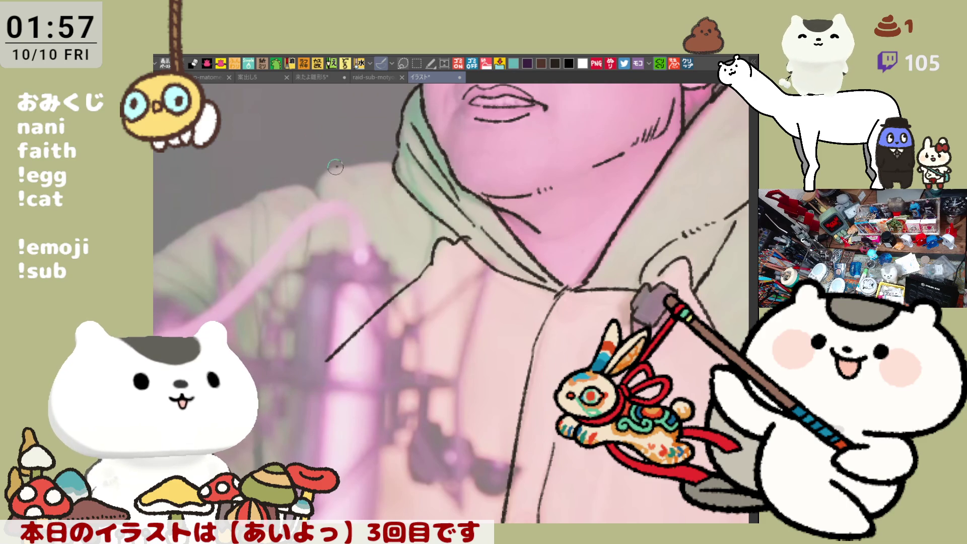
pyautogui.moveTo(327, 228); pyautogui.dragTo(440, 227)
pyautogui.moveTo(436, 173)
pyautogui.mouseDown()
pyautogui.moveTo(409, 194)
pyautogui.moveTo(330, 212)
pyautogui.mouseUp()
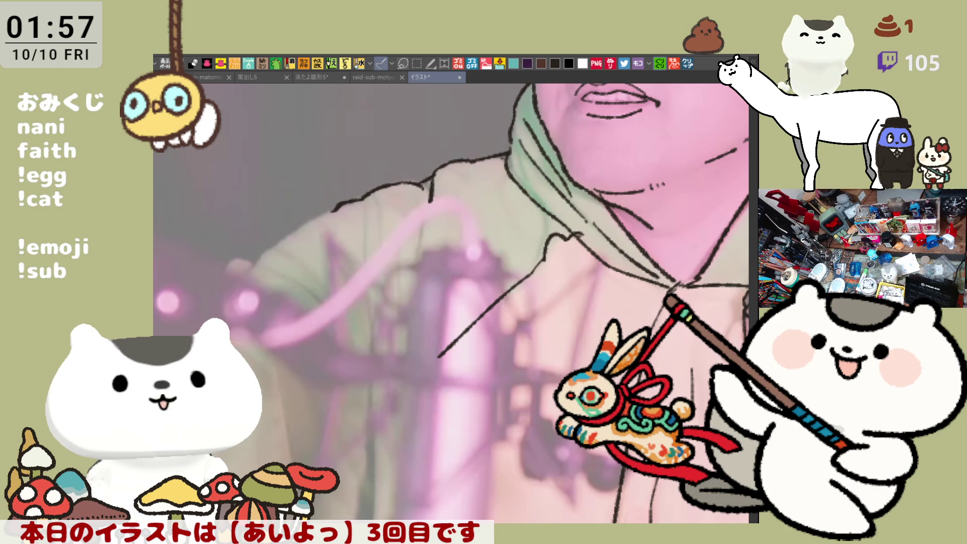
pyautogui.scroll(-3, 426, 256)
pyautogui.scroll(1, 425, 256)
pyautogui.moveTo(426, 234)
pyautogui.mouseDown()
pyautogui.moveTo(389, 258)
pyautogui.moveTo(417, 308)
pyautogui.mouseUp()
pyautogui.moveTo(389, 265); pyautogui.dragTo(420, 291)
pyautogui.moveTo(446, 255); pyautogui.dragTo(462, 370)
pyautogui.hotkey('ctrl', 'z')
pyautogui.moveTo(446, 254); pyautogui.dragTo(462, 377)
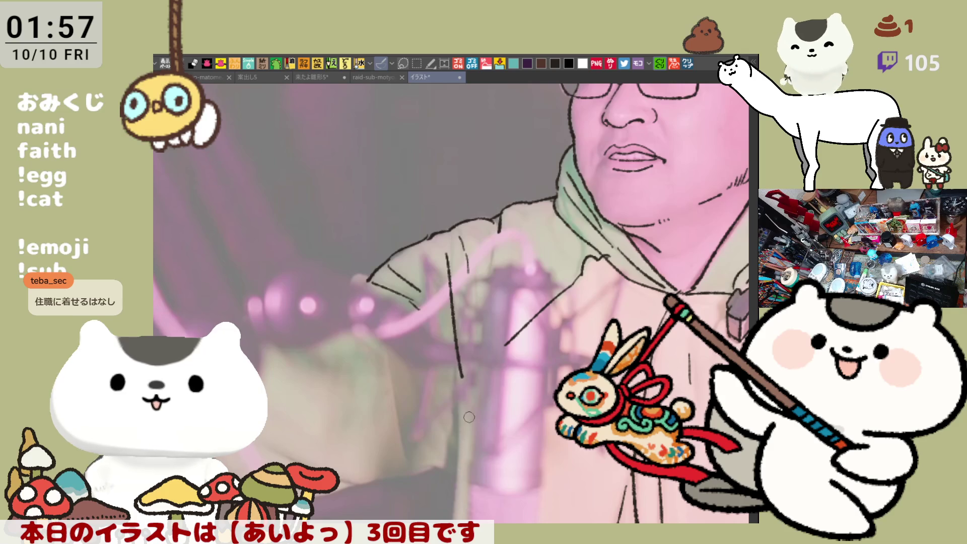
pyautogui.moveTo(461, 424); pyautogui.dragTo(457, 519)
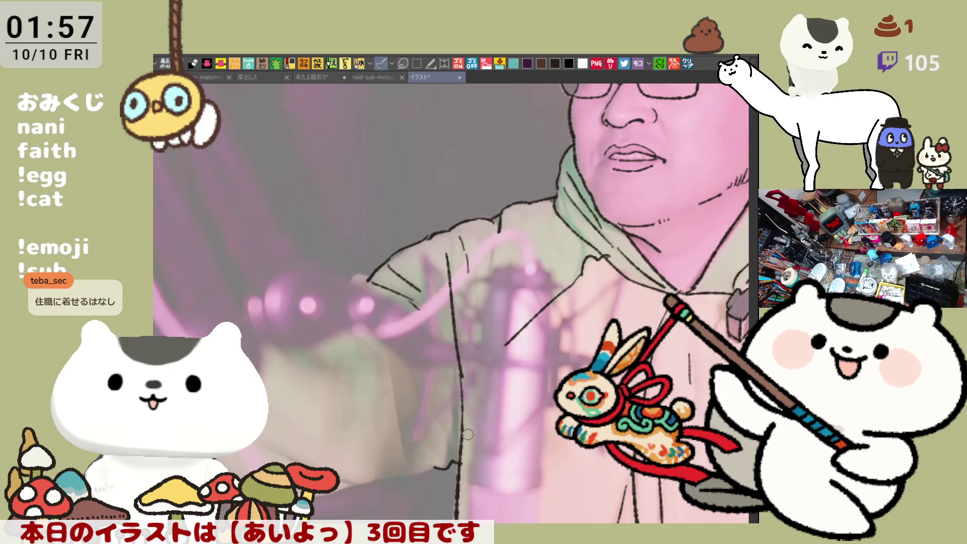
pyautogui.moveTo(456, 388); pyautogui.dragTo(443, 464)
pyautogui.hotkey('ctrl', 'z')
pyautogui.moveTo(461, 378); pyautogui.dragTo(446, 466)
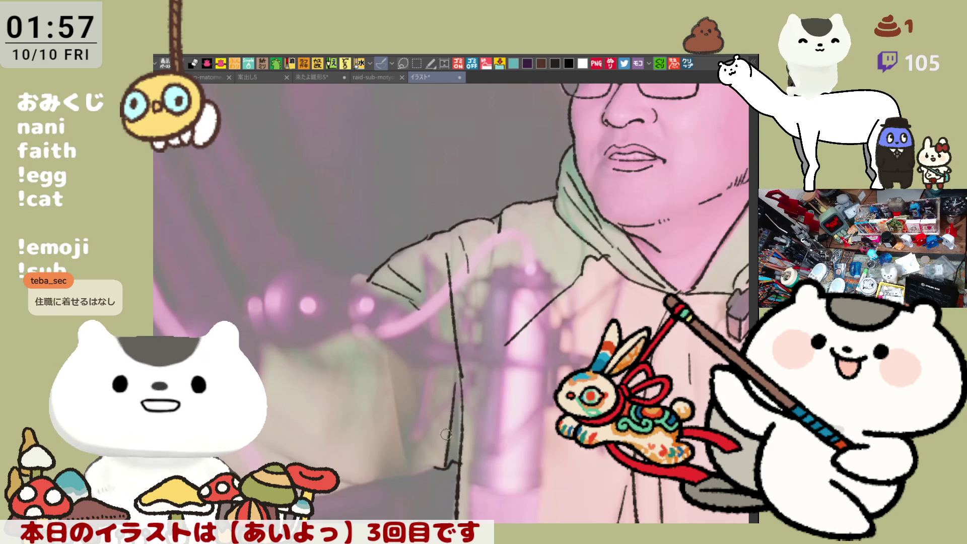
pyautogui.moveTo(485, 278); pyautogui.dragTo(471, 395)
pyautogui.hotkey('ctrl', 'z')
pyautogui.moveTo(494, 274); pyautogui.dragTo(468, 393)
pyautogui.moveTo(508, 345); pyautogui.dragTo(464, 420)
pyautogui.hotkey('ctrl', 'z')
pyautogui.moveTo(506, 344); pyautogui.dragTo(465, 418)
pyautogui.hscroll(2, 465, 417)
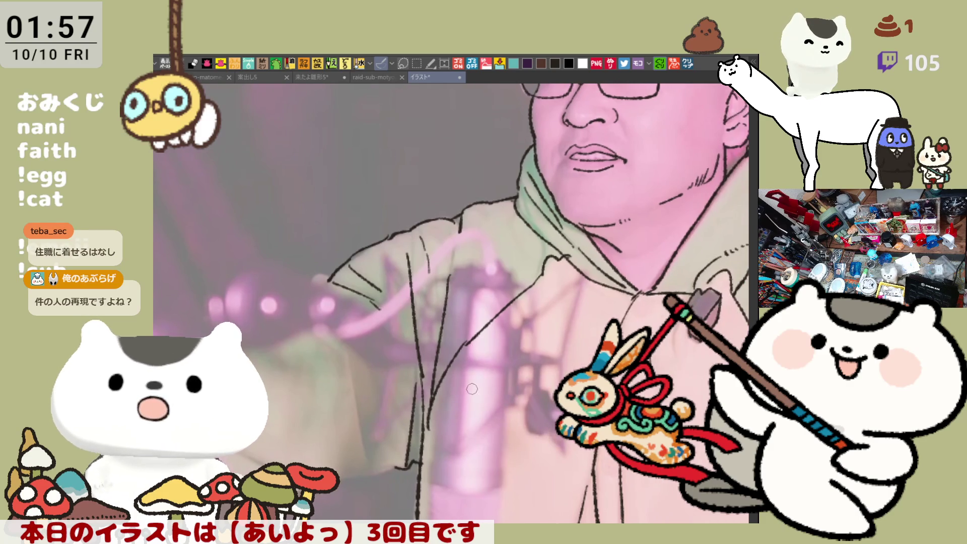
pyautogui.moveTo(469, 342); pyautogui.dragTo(431, 416)
pyautogui.hotkey('ctrl', 'z')
pyautogui.moveTo(464, 346); pyautogui.dragTo(427, 420)
pyautogui.scroll(-1, 438, 398)
pyautogui.hscroll(1, 439, 398)
pyautogui.hscroll(-2, 466, 390)
pyautogui.scroll(1, 466, 390)
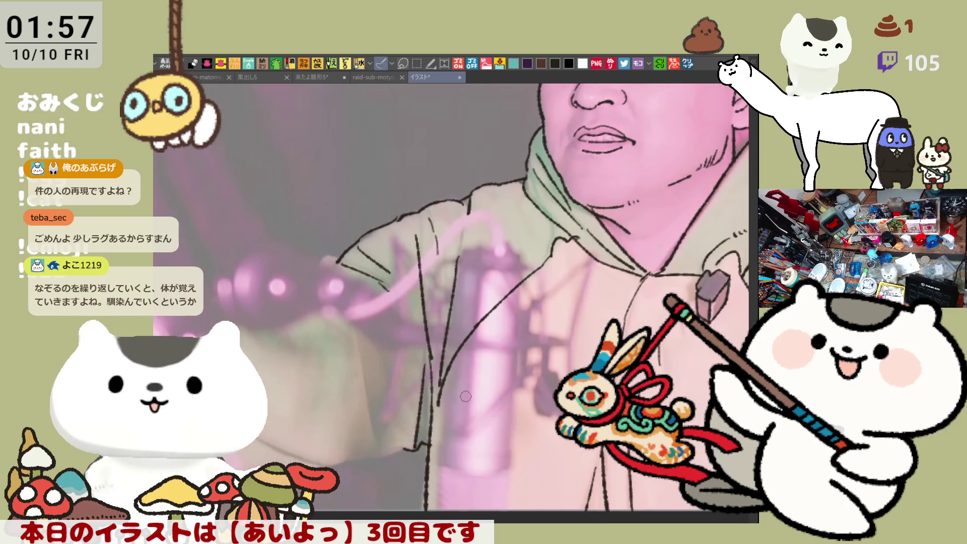
pyautogui.moveTo(363, 369); pyautogui.dragTo(386, 446)
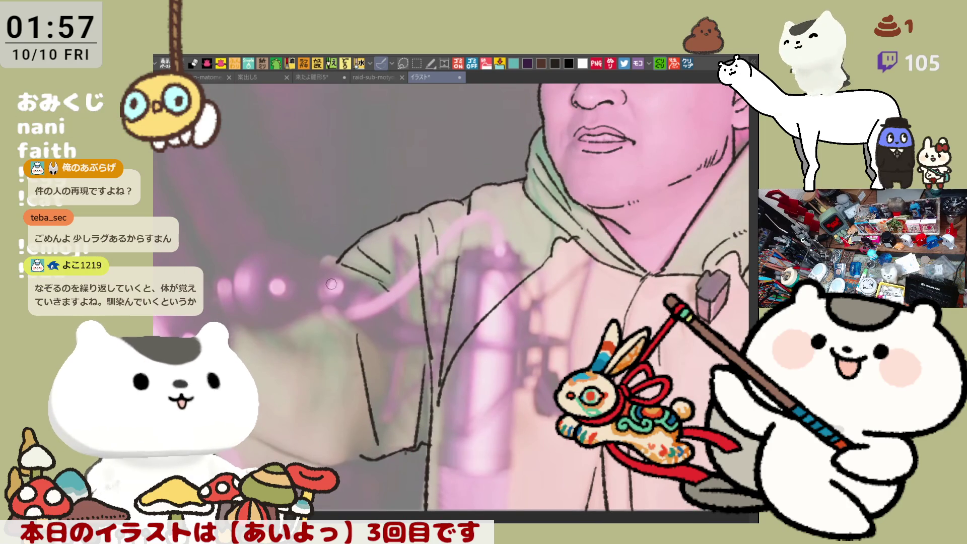
pyautogui.moveTo(342, 259); pyautogui.dragTo(319, 260)
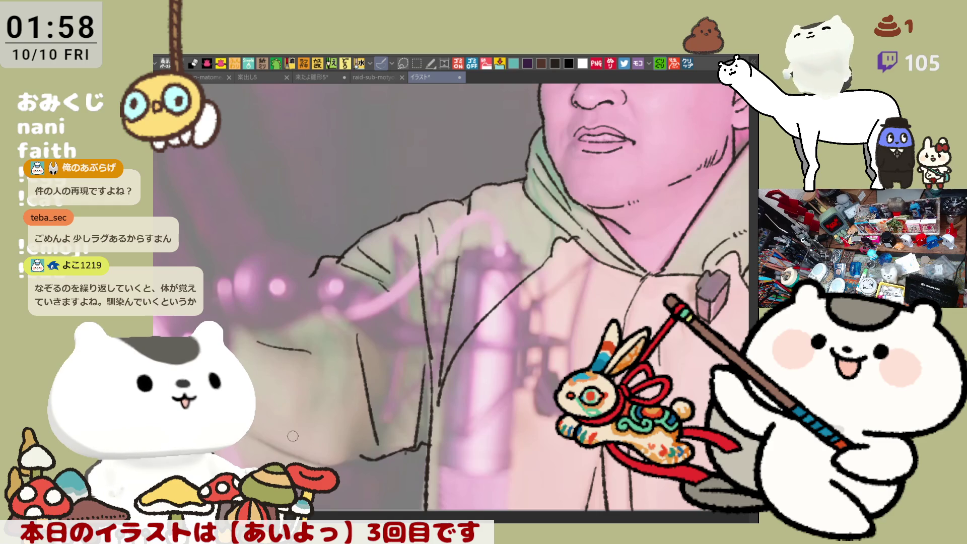
pyautogui.moveTo(340, 361); pyautogui.dragTo(349, 445)
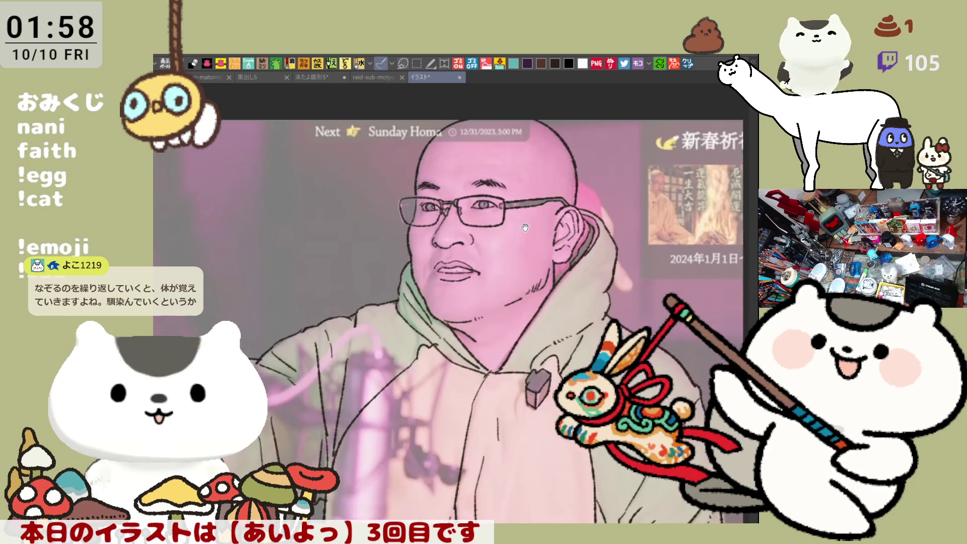
pyautogui.moveTo(525, 228); pyautogui.dragTo(547, 203)
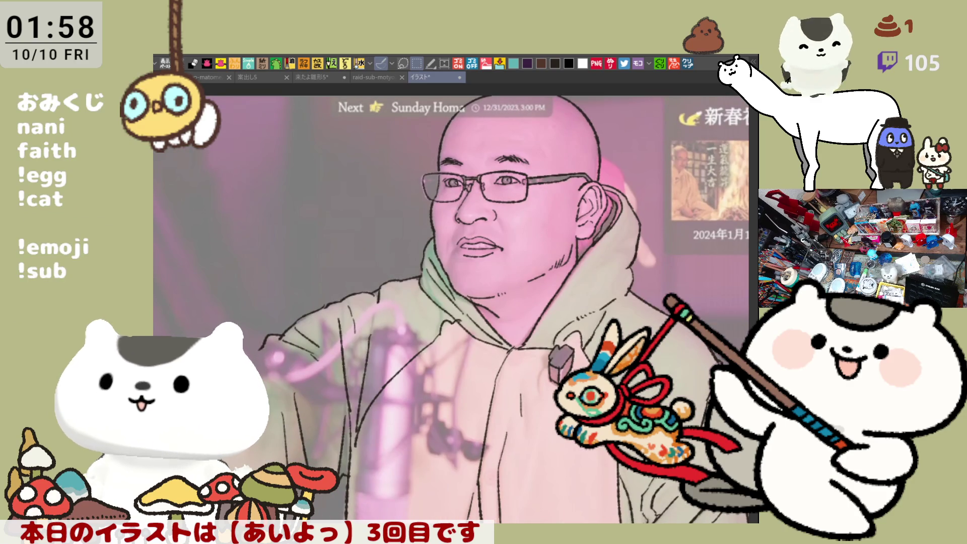
pyautogui.scroll(-3, 436, 353)
# - Drag a rectangle marquee over the portrait, redrawing it to cover a larger area
pyautogui.moveTo(325, 131); pyautogui.dragTo(561, 257)
pyautogui.moveTo(367, 168); pyautogui.dragTo(602, 455)
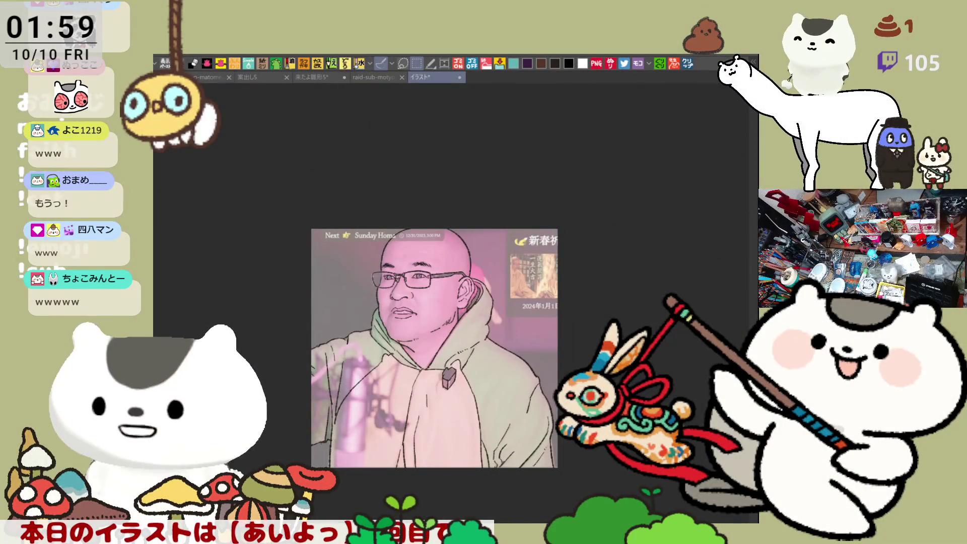
# - Deselect with Ctrl+D, zoom in on the head and add hair strokes to the eyebrow
pyautogui.scroll(2, 503, 407)
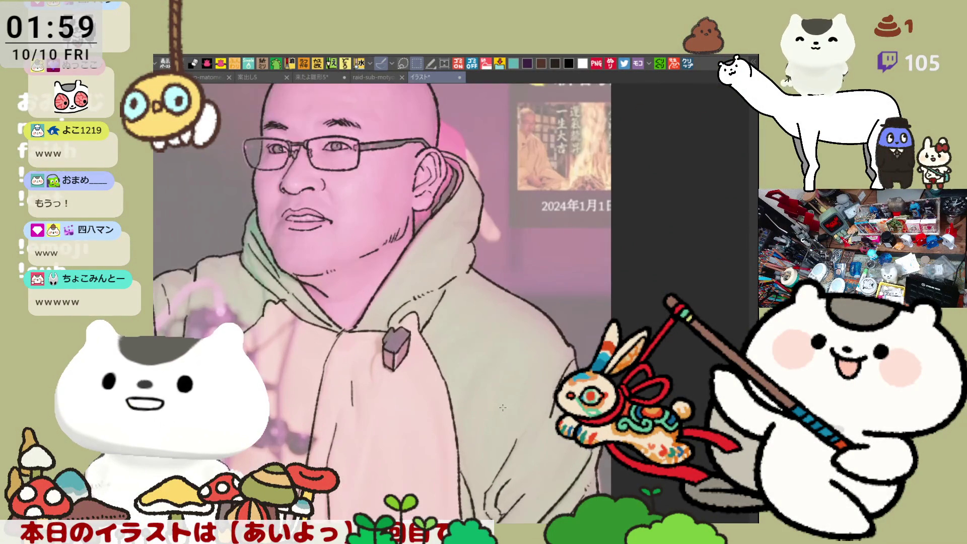
pyautogui.scroll(1, 421, 384)
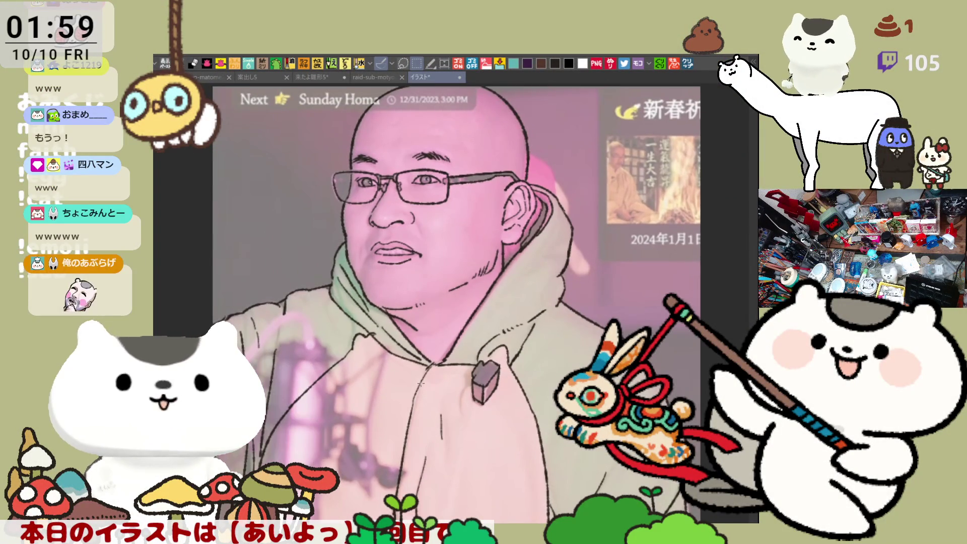
pyautogui.scroll(3, 421, 382)
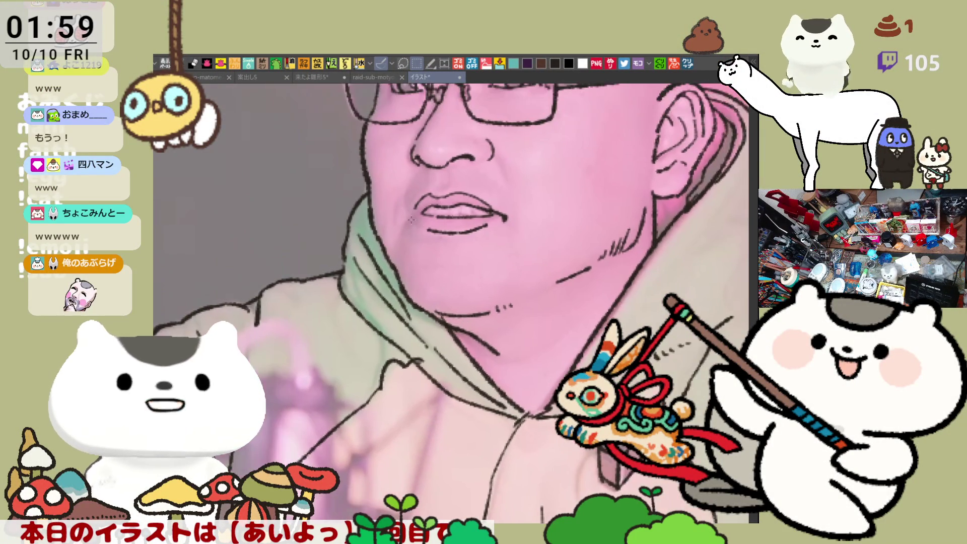
pyautogui.click(422, 223)
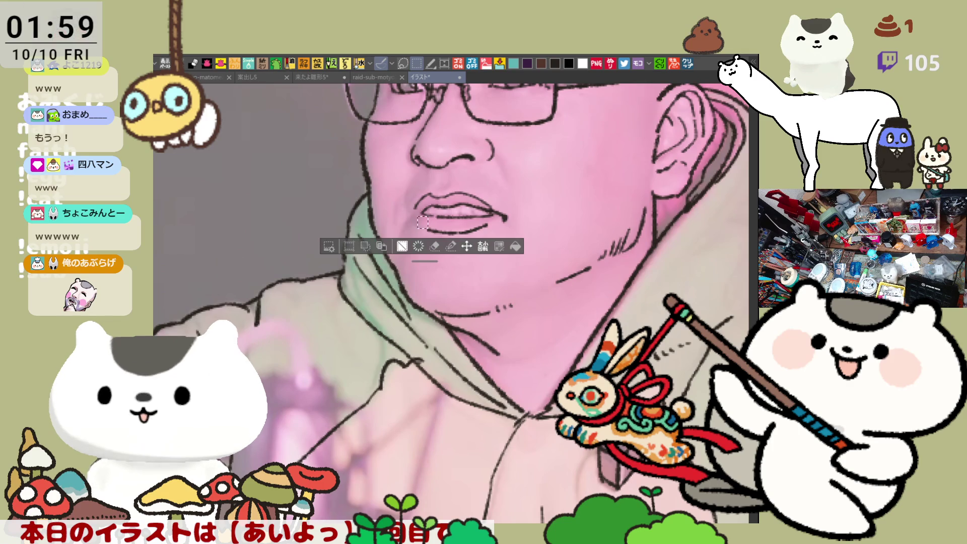
pyautogui.hotkey('ctrl', 'd')
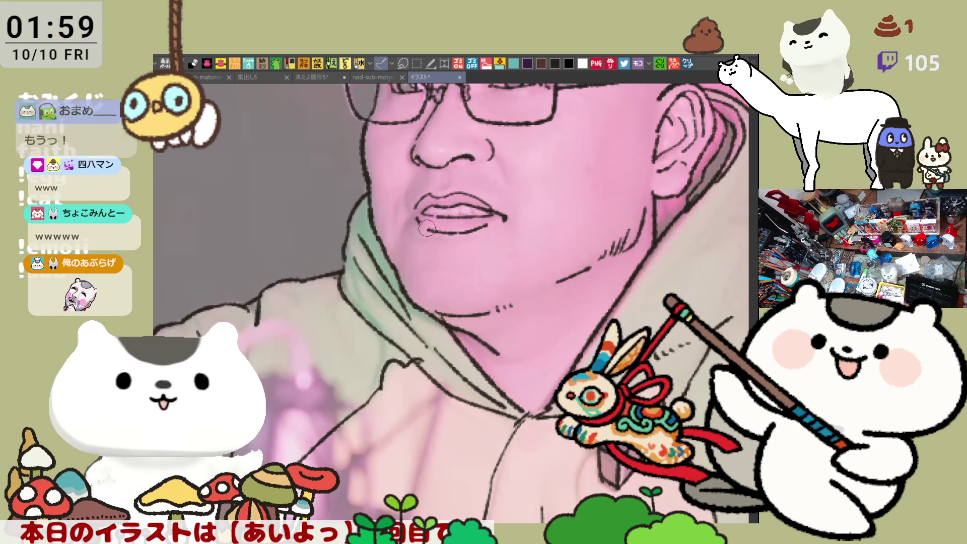
pyautogui.moveTo(455, 292); pyautogui.dragTo(395, 317)
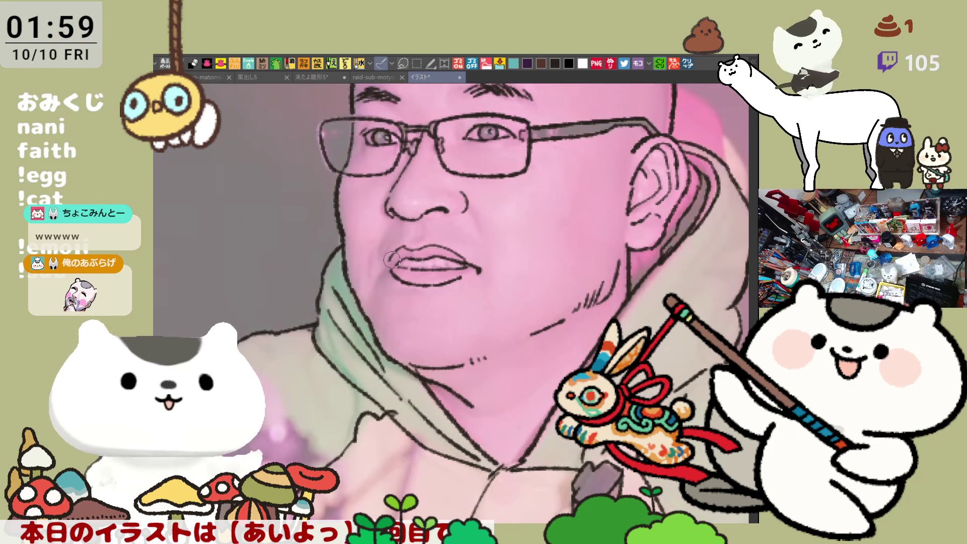
pyautogui.moveTo(396, 273); pyautogui.dragTo(344, 340)
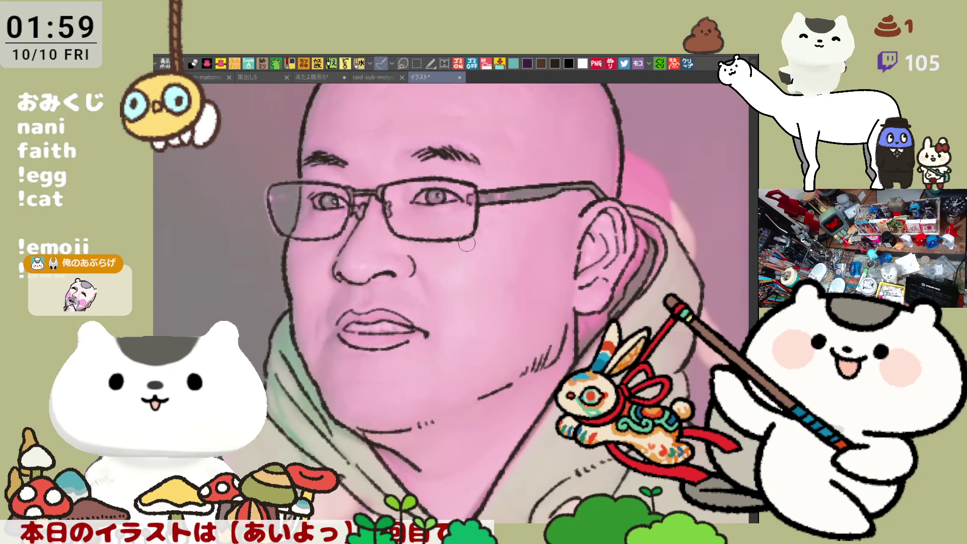
pyautogui.moveTo(418, 150)
pyautogui.mouseDown()
pyautogui.moveTo(398, 157)
pyautogui.moveTo(408, 154)
pyautogui.mouseUp()
# - Re-show the line art and draw the pink headband tail behind the head and ear
pyautogui.scroll(-3, 496, 256)
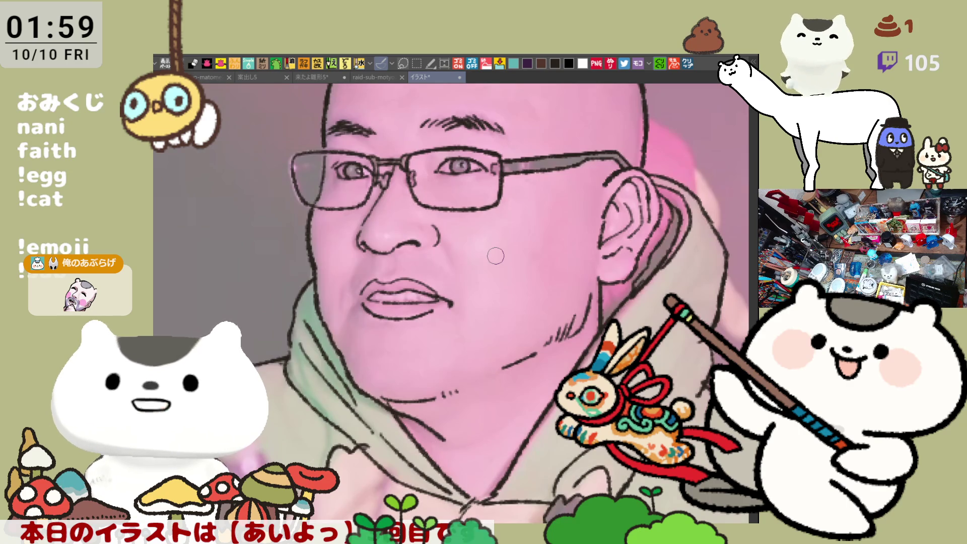
pyautogui.scroll(-1, 496, 256)
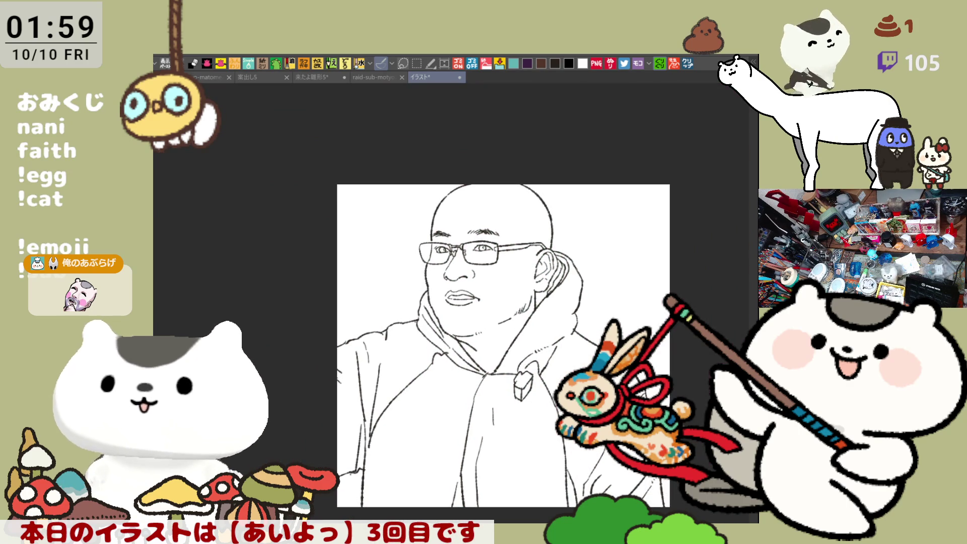
pyautogui.scroll(1, 590, 279)
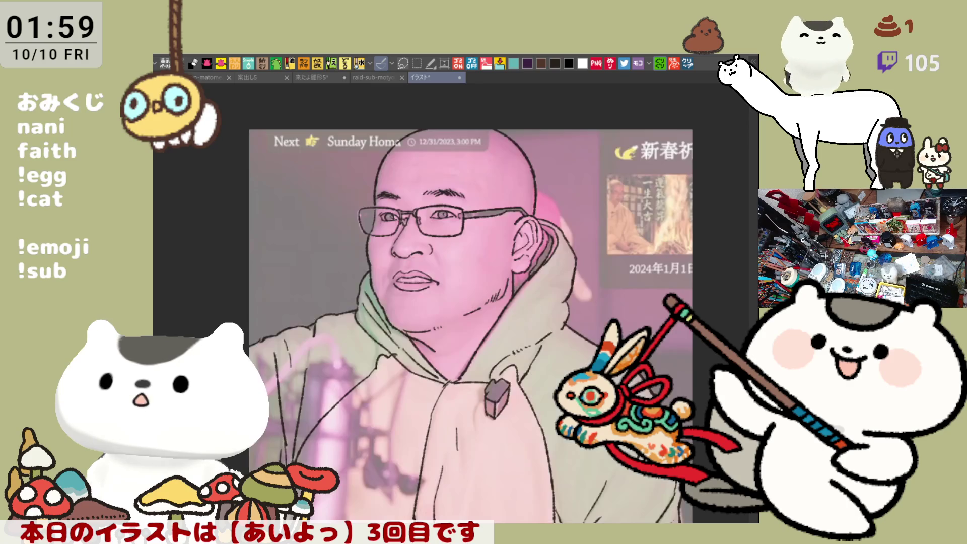
pyautogui.scroll(2, 566, 313)
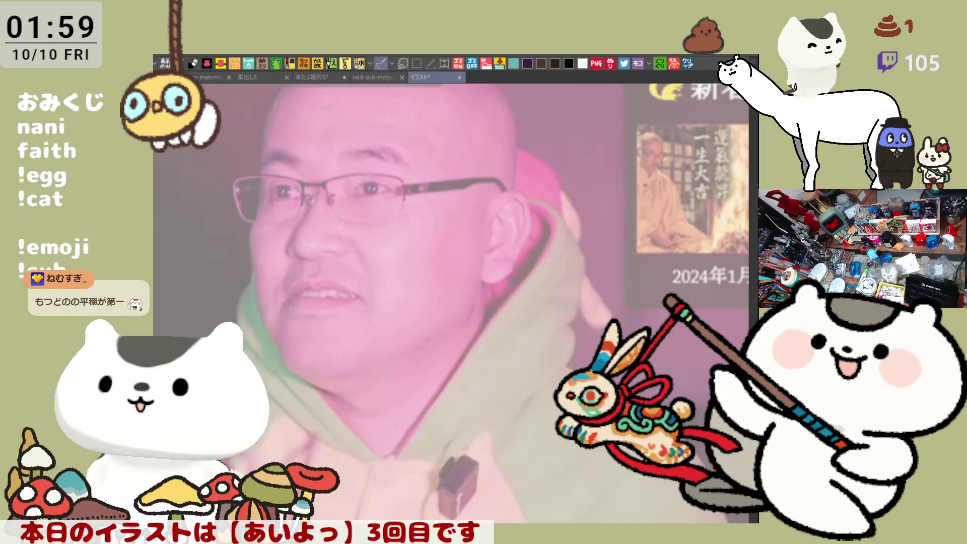
pyautogui.hotkey('ctrl', 'z')
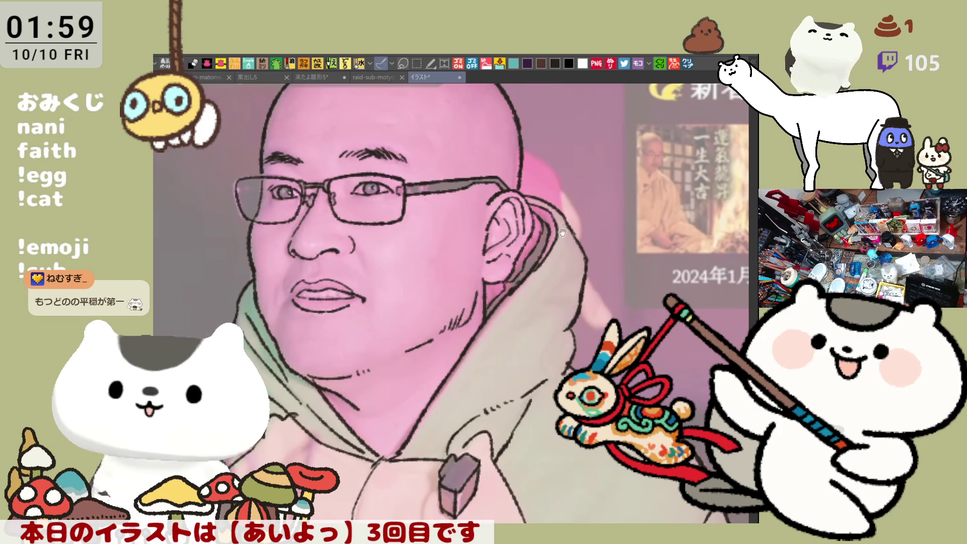
pyautogui.scroll(2, 511, 275)
pyautogui.moveTo(498, 188); pyautogui.dragTo(524, 214)
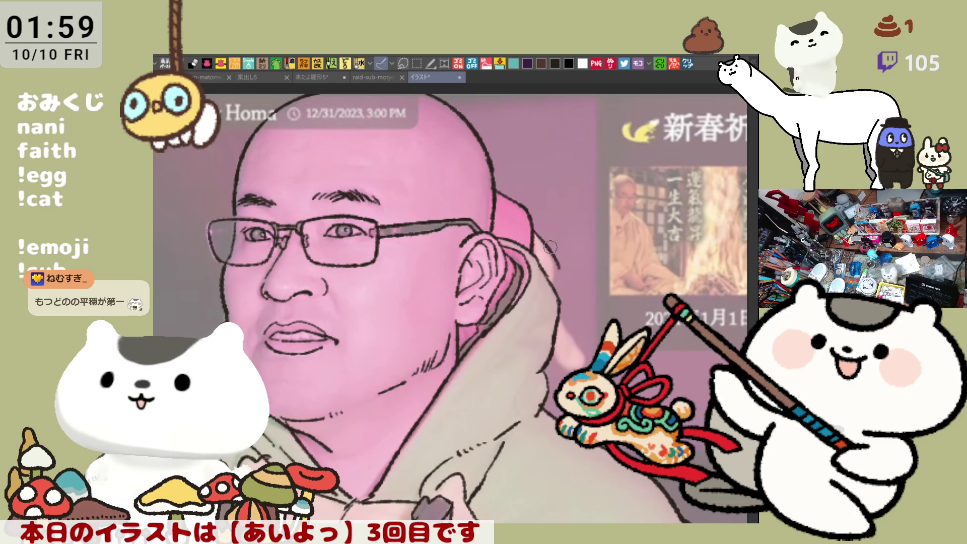
pyautogui.moveTo(539, 237)
pyautogui.mouseDown()
pyautogui.moveTo(561, 288)
pyautogui.moveTo(563, 280)
pyautogui.mouseUp()
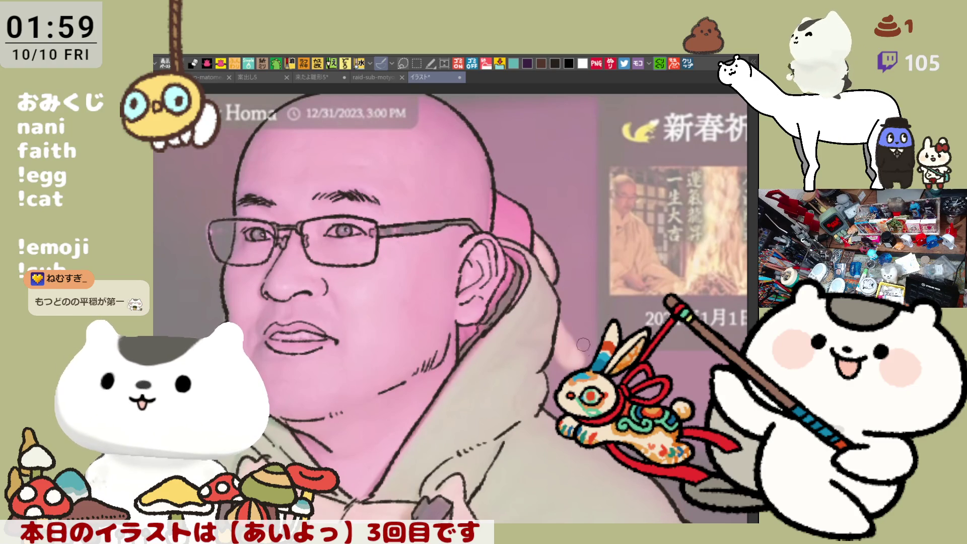
pyautogui.moveTo(556, 321); pyautogui.dragTo(582, 350)
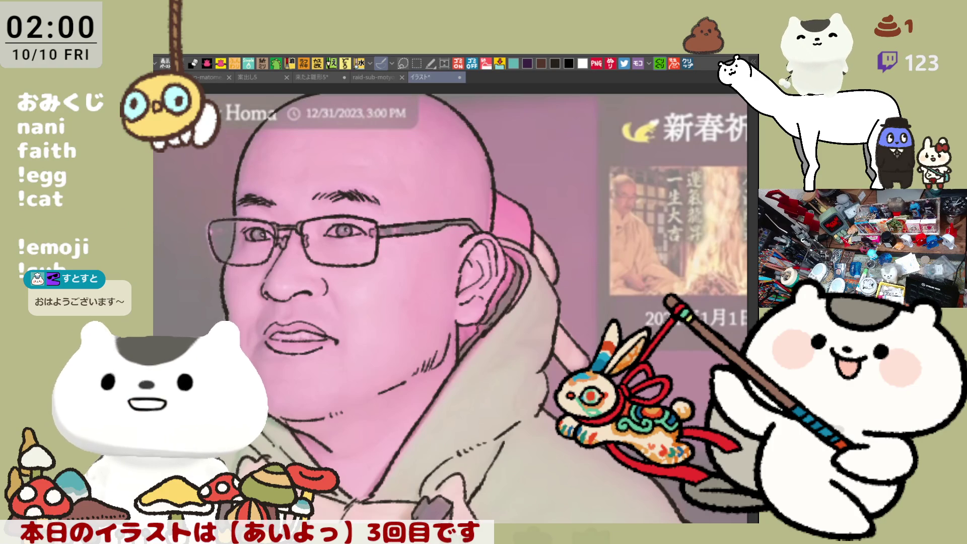
pyautogui.hotkey('ctrl', '-')
pyautogui.hotkey('ctrl', '-')
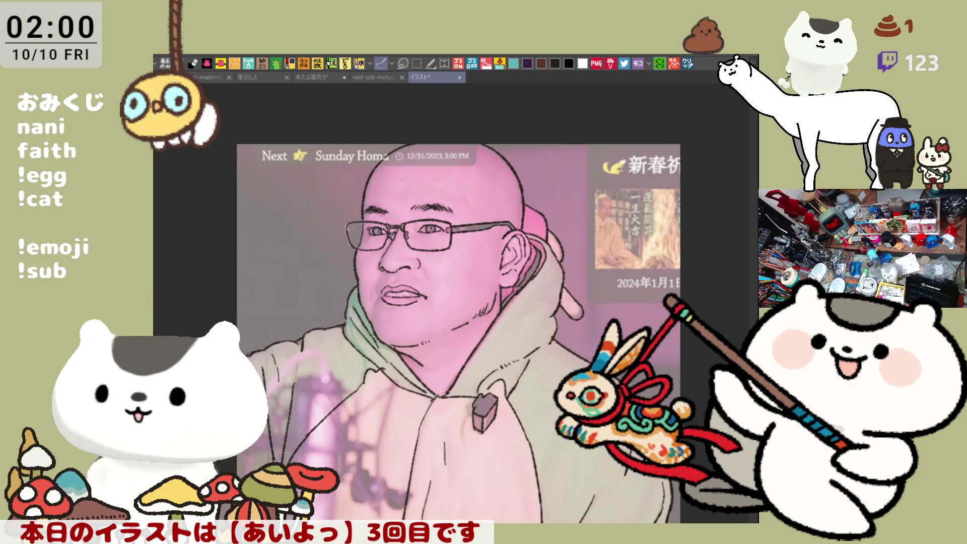
# - Fill the face pale skin colour and the hoodie body and left sleeve lime green
pyautogui.moveTo(427, 453)
pyautogui.mouseDown()
pyautogui.moveTo(434, 96)
pyautogui.moveTo(349, 390)
pyautogui.mouseUp()
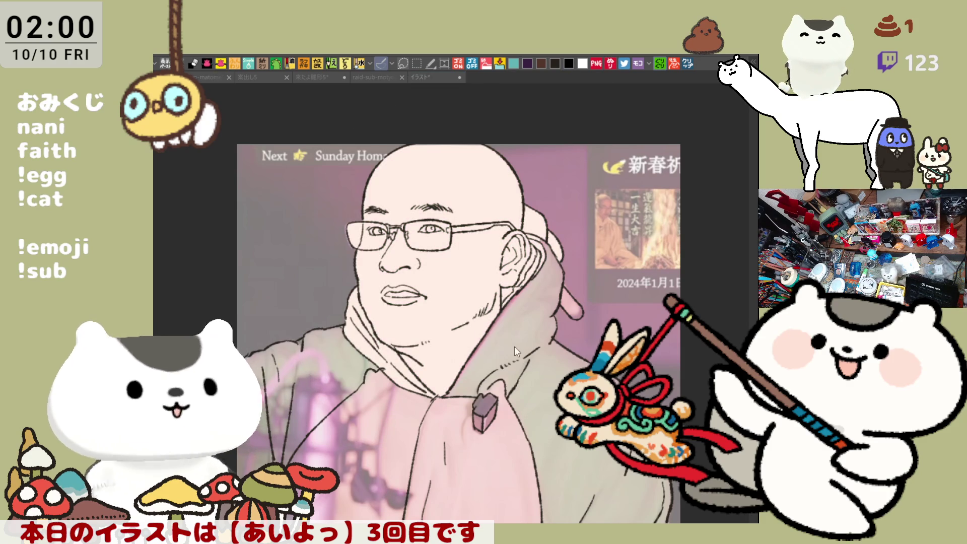
pyautogui.click(533, 372)
pyautogui.hotkey('ctrl', 'z')
pyautogui.hotkey('ctrl', 'z')
pyautogui.hotkey('ctrl', 'y')
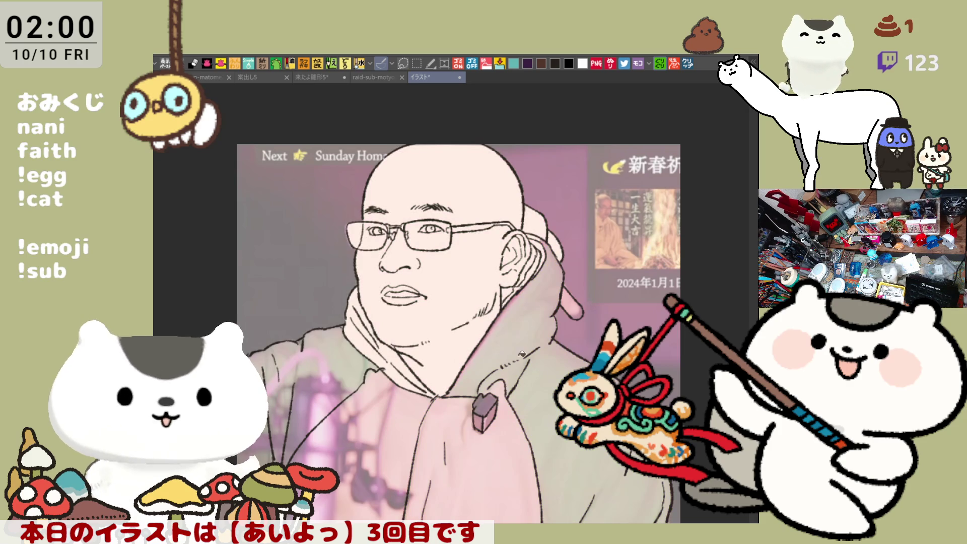
pyautogui.click(534, 367)
pyautogui.click(350, 377)
pyautogui.moveTo(340, 442); pyautogui.dragTo(400, 362)
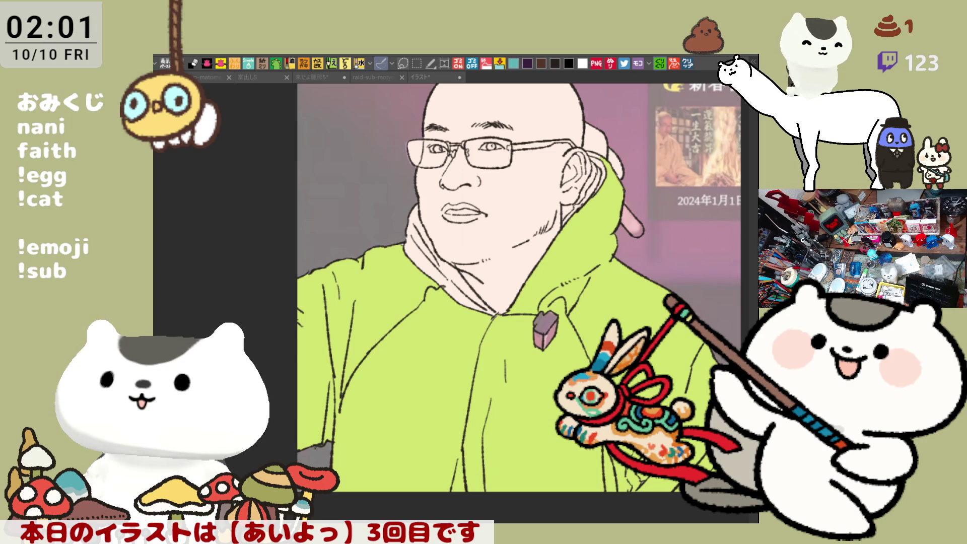
pyautogui.click(550, 305)
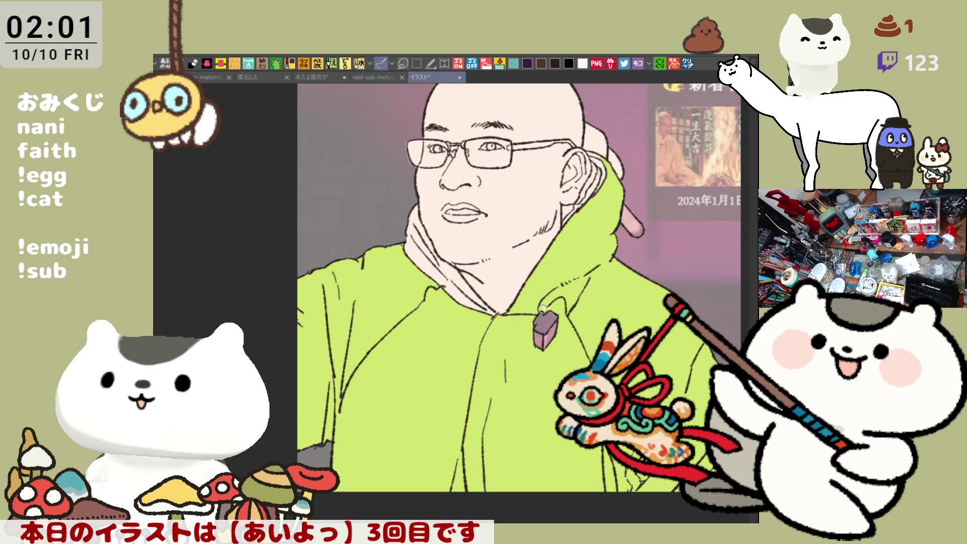
# - Fill the hoodie's front panel and left inner area pale yellow, then compare with the reference
pyautogui.click(515, 457)
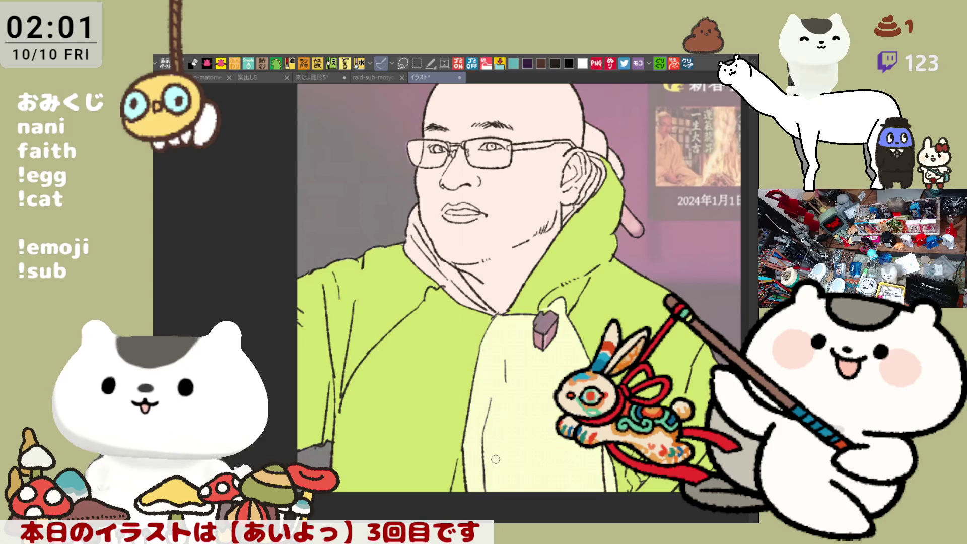
pyautogui.click(436, 383)
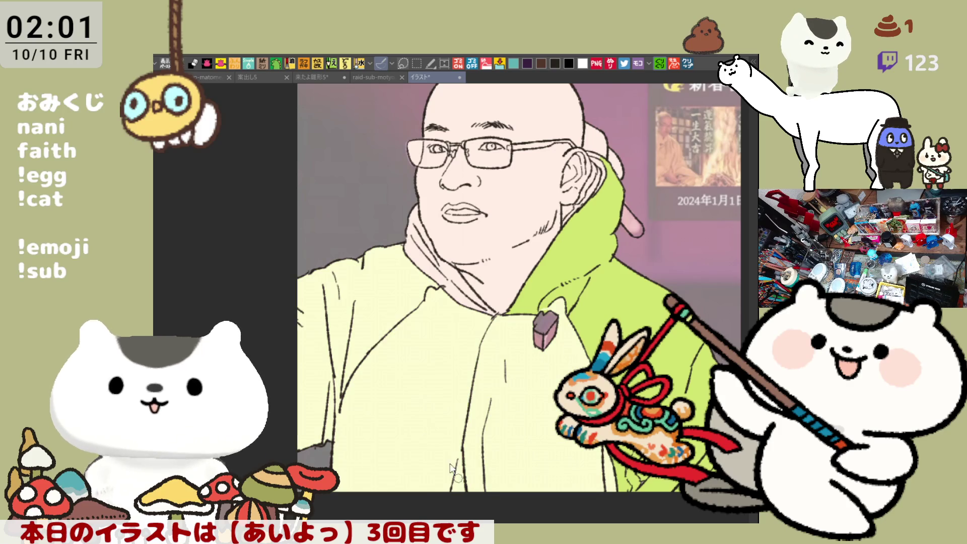
pyautogui.hotkey('ctrl', 'z')
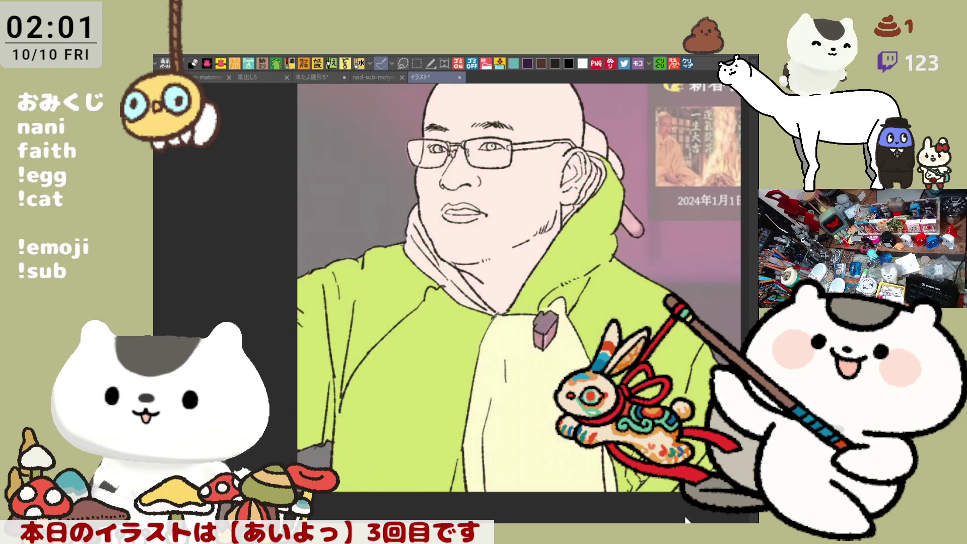
pyautogui.click(616, 476)
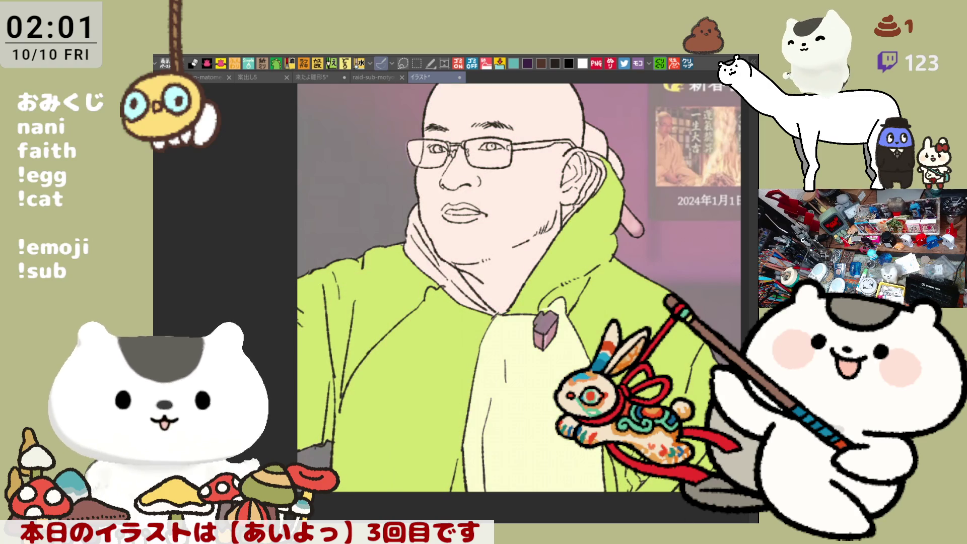
pyautogui.click(359, 421)
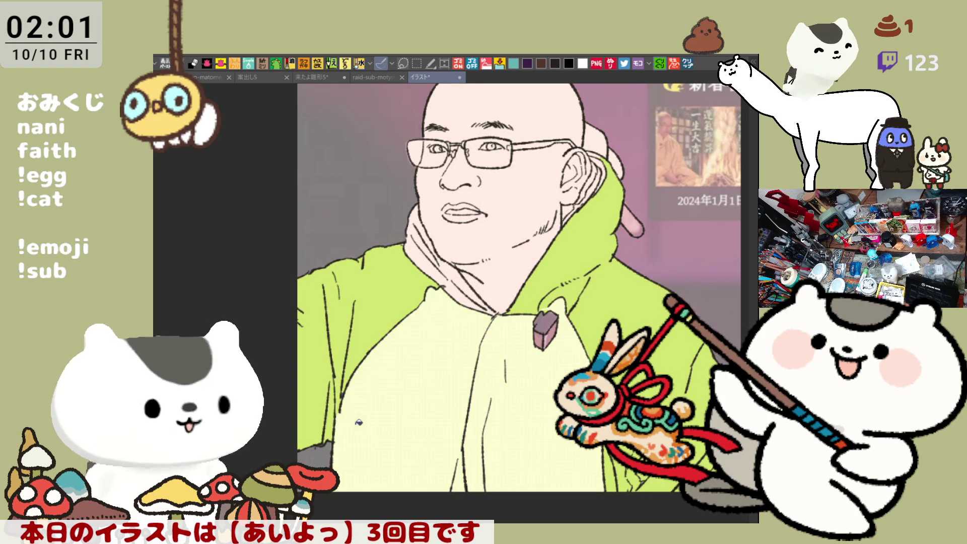
pyautogui.moveTo(538, 387)
pyautogui.mouseDown()
pyautogui.moveTo(547, 421)
pyautogui.moveTo(520, 435)
pyautogui.mouseUp()
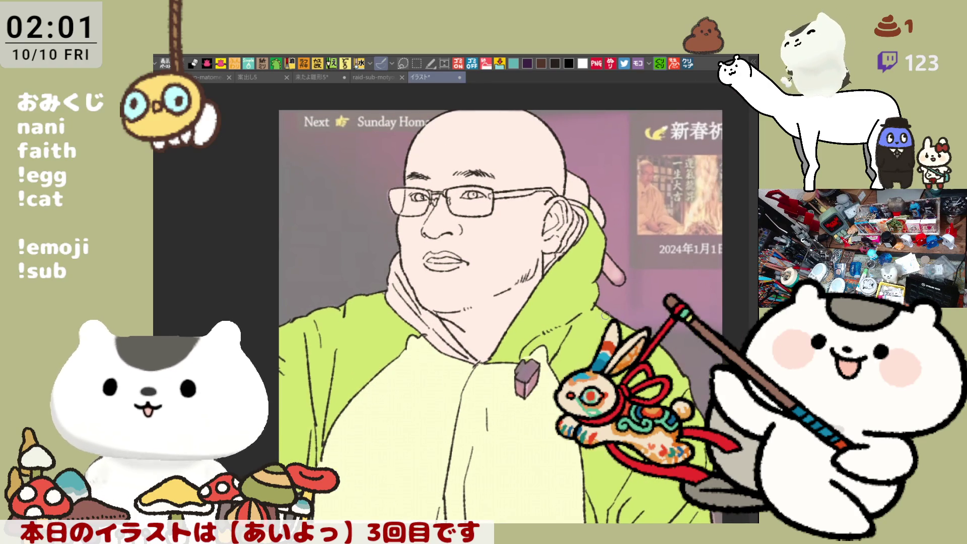
pyautogui.hotkey('ctrl', 'z')
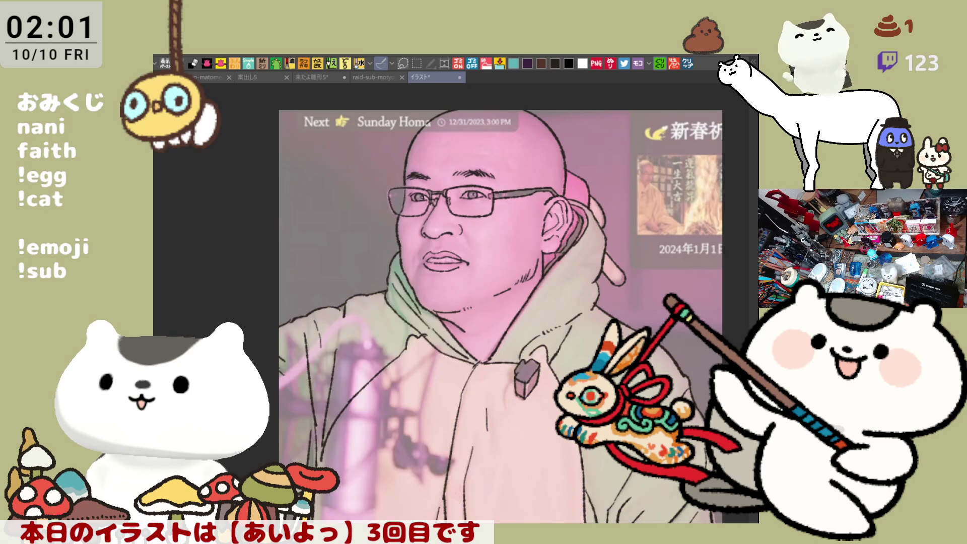
pyautogui.hotkey('ctrl', 'z')
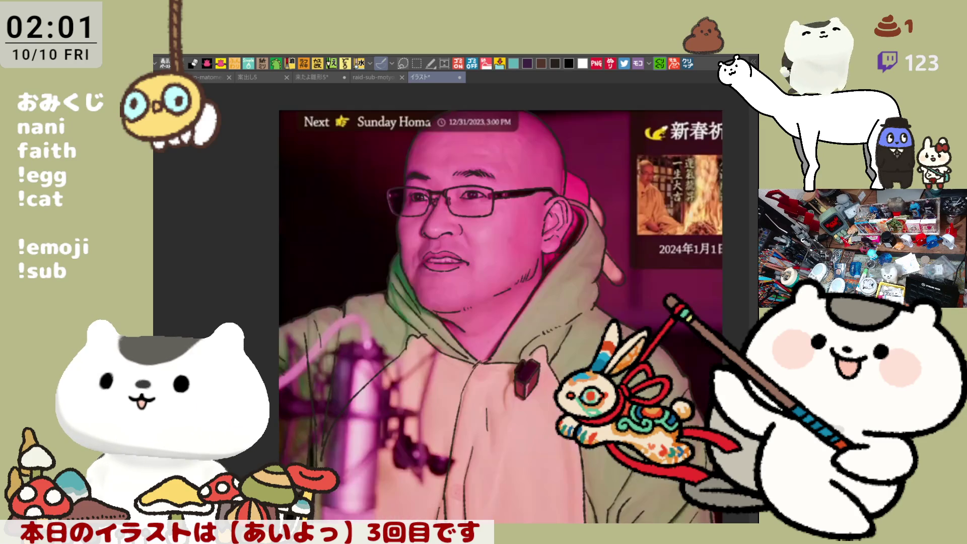
pyautogui.hotkey('ctrl', 'y')
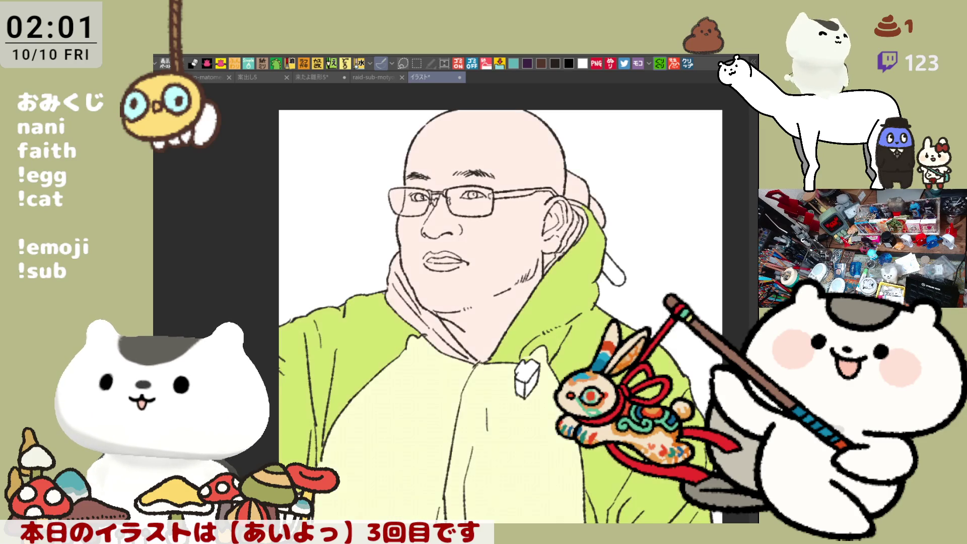
# - Fill the area behind the ear magenta and recolour the pink shape behind the ear tan
pyautogui.click(571, 190)
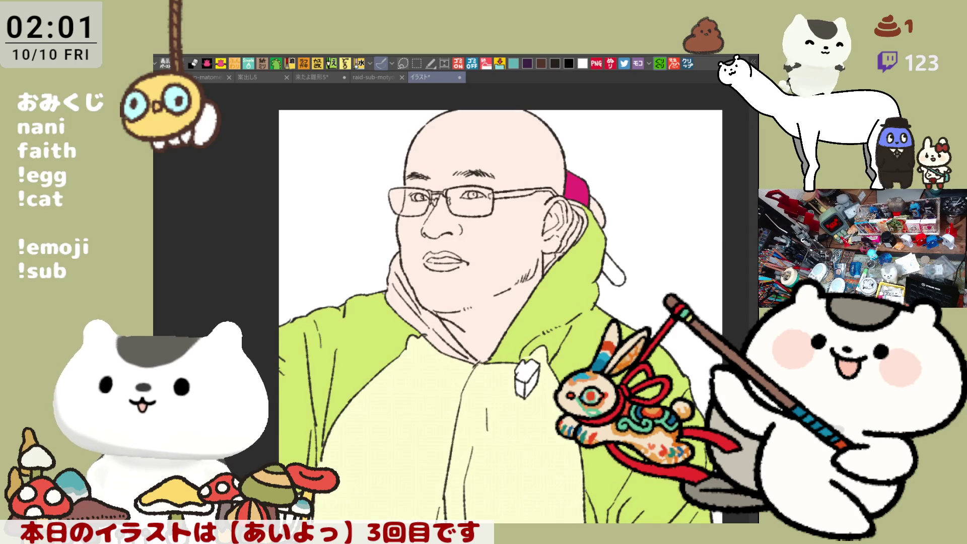
pyautogui.hotkey('ctrl', 'z')
pyautogui.hotkey('ctrl', 'y')
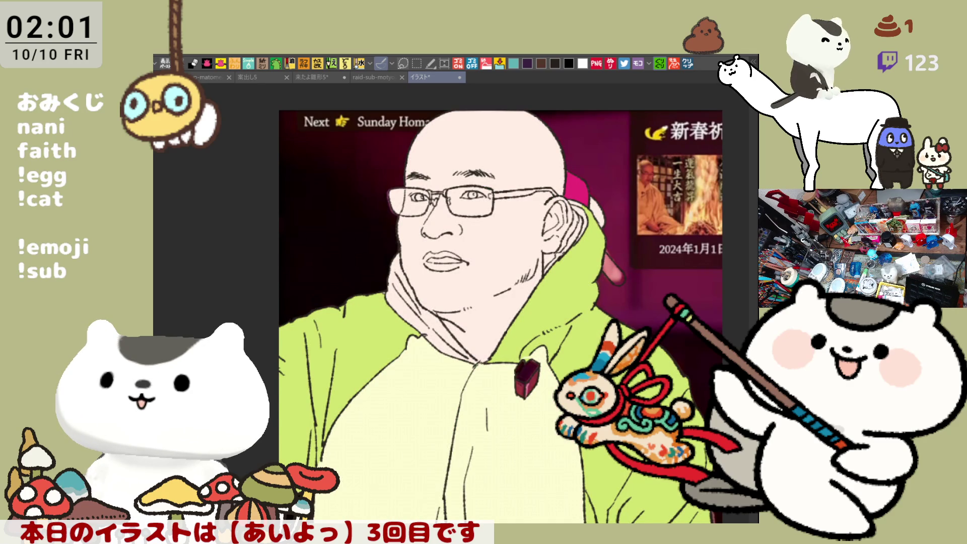
pyautogui.click(615, 272)
pyautogui.click(598, 211)
pyautogui.moveTo(513, 204); pyautogui.dragTo(552, 215)
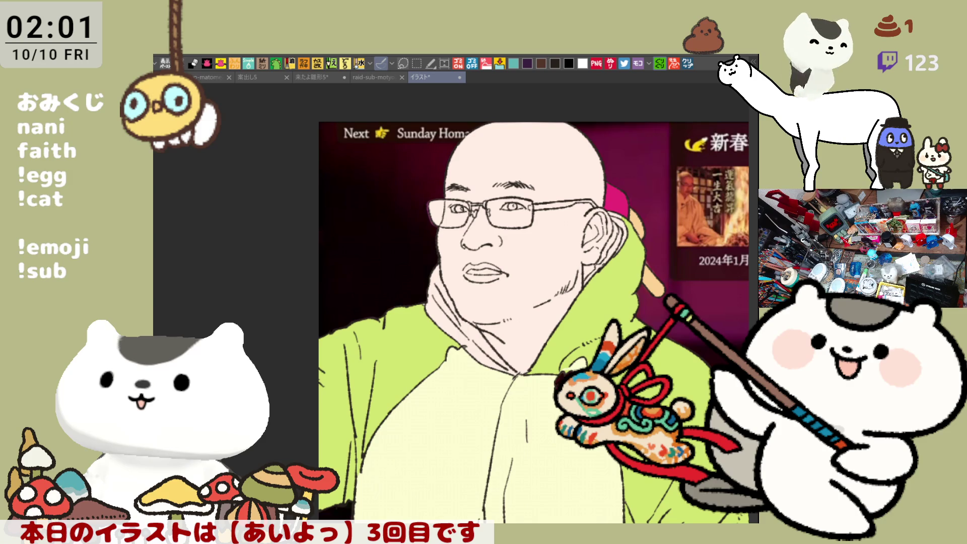
# - Fill the background left of the figure and right of the head light blue
pyautogui.click(409, 252)
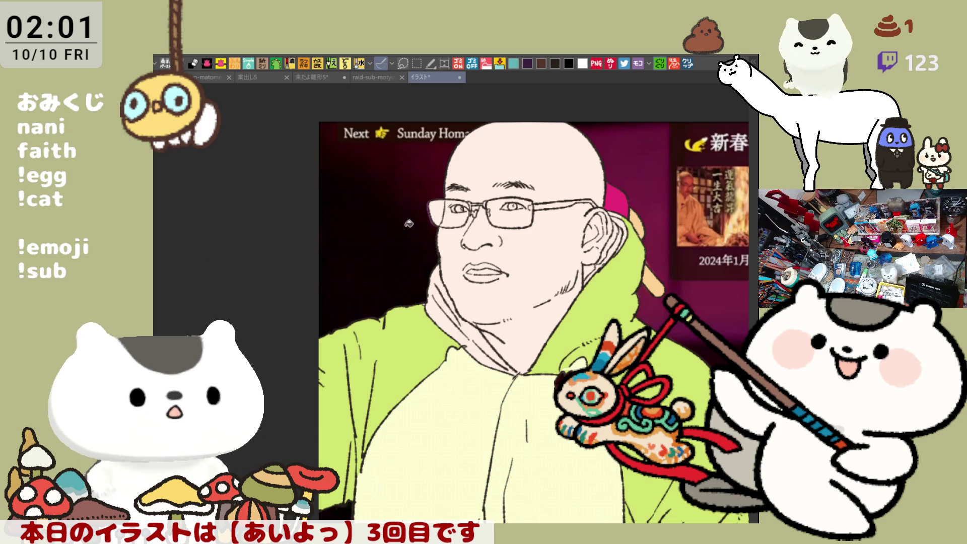
pyautogui.click(642, 155)
pyautogui.moveTo(521, 364)
pyautogui.mouseDown()
pyautogui.moveTo(457, 343)
pyautogui.moveTo(491, 388)
pyautogui.mouseUp()
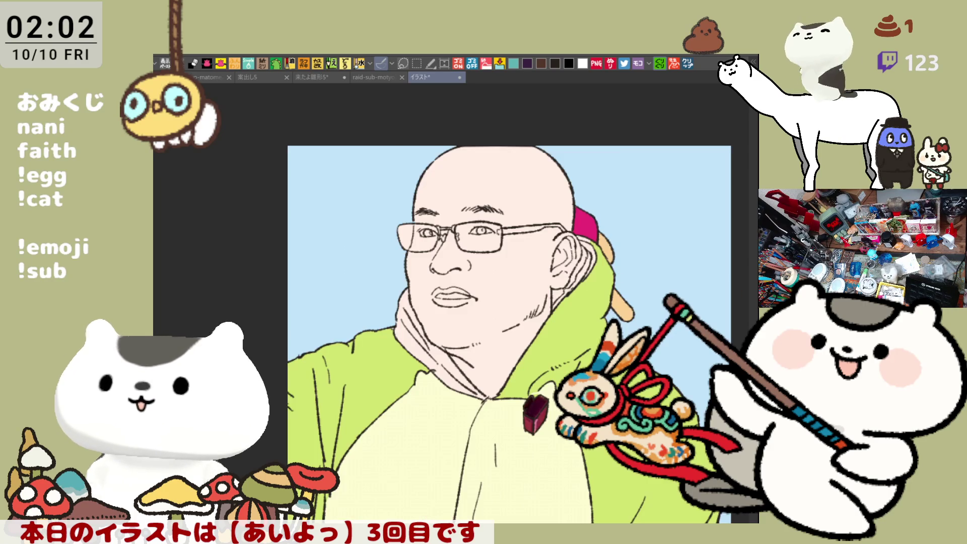
# - Bucket-fill magenta into the strips behind the ear, along the jaw, and between jaw and collar
pyautogui.scroll(5, 558, 268)
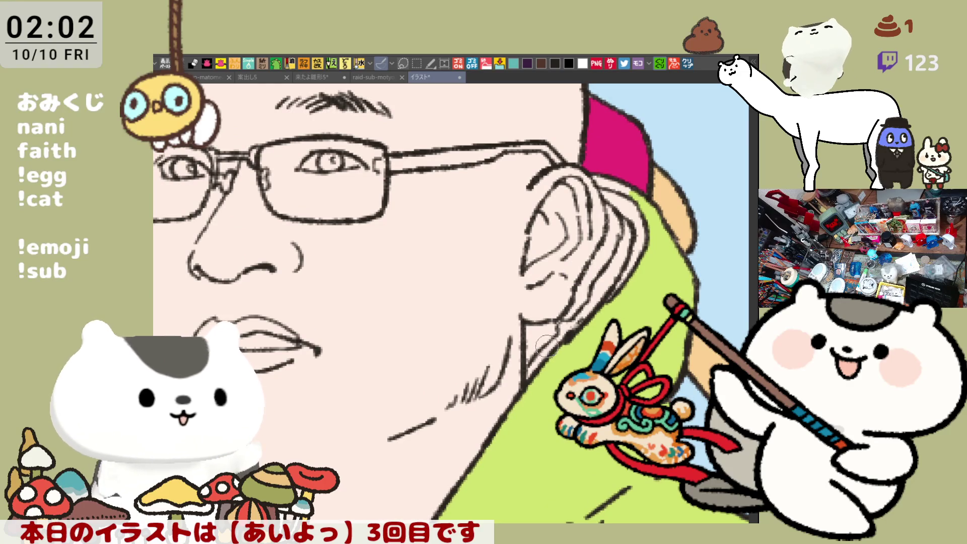
pyautogui.click(586, 308)
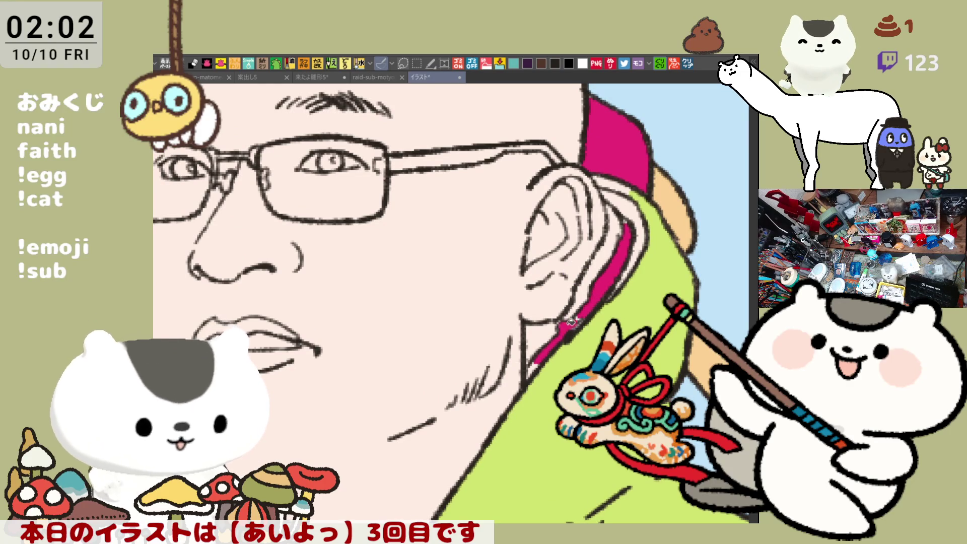
pyautogui.click(531, 373)
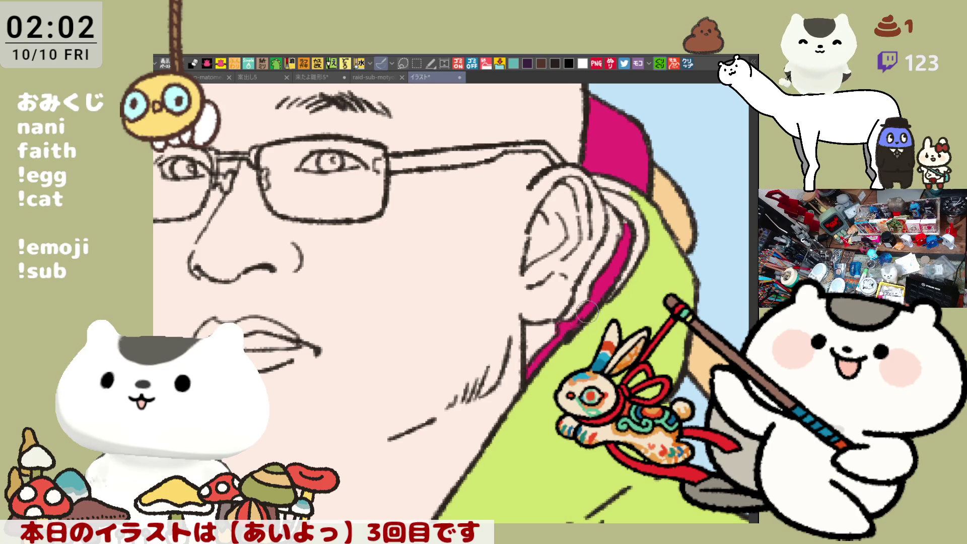
pyautogui.click(633, 242)
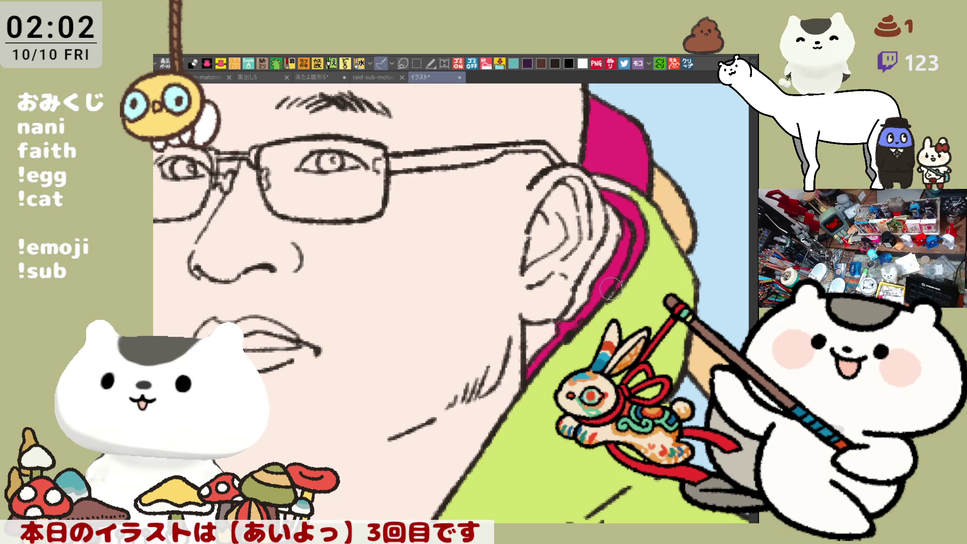
pyautogui.click(548, 323)
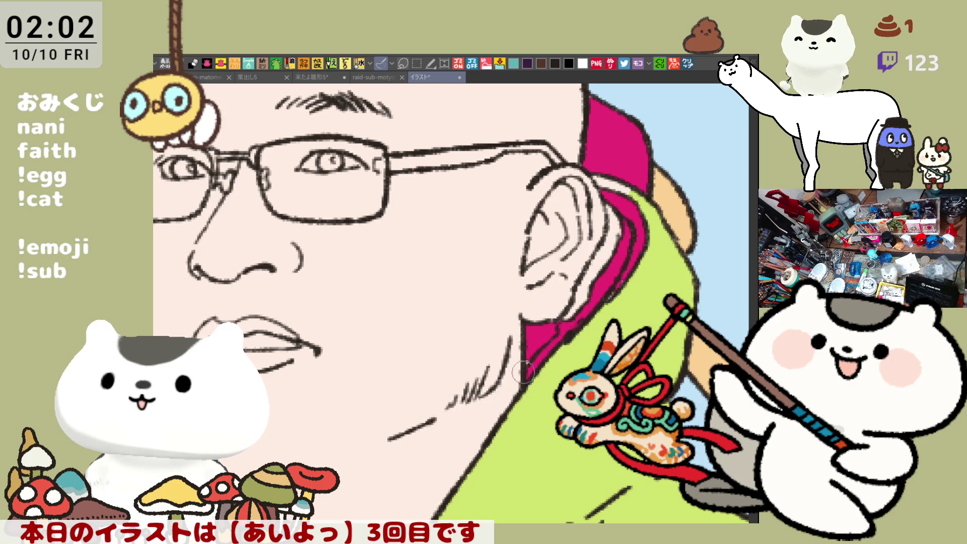
pyautogui.scroll(-6, 524, 344)
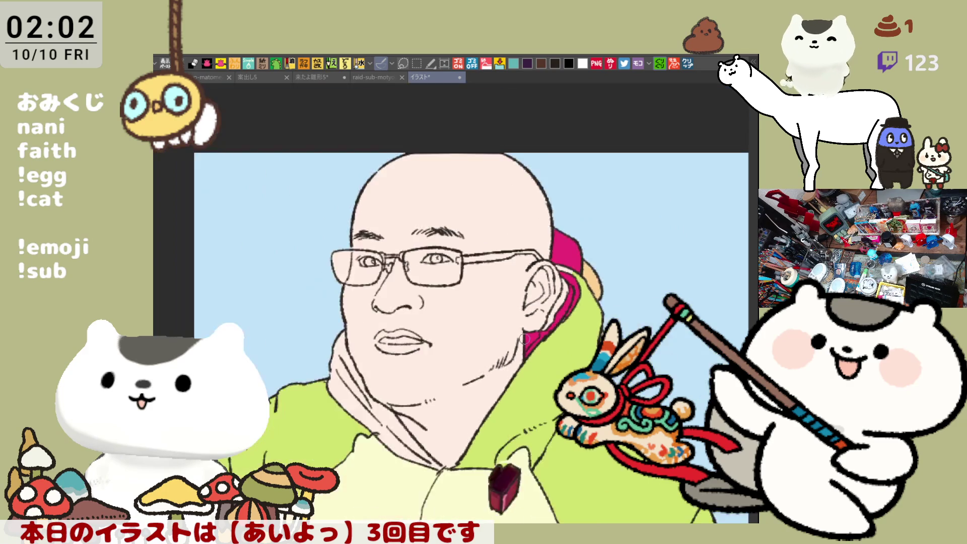
# - Try a magenta fill on the zipper pull, then undo it
pyautogui.moveTo(505, 360); pyautogui.dragTo(522, 295)
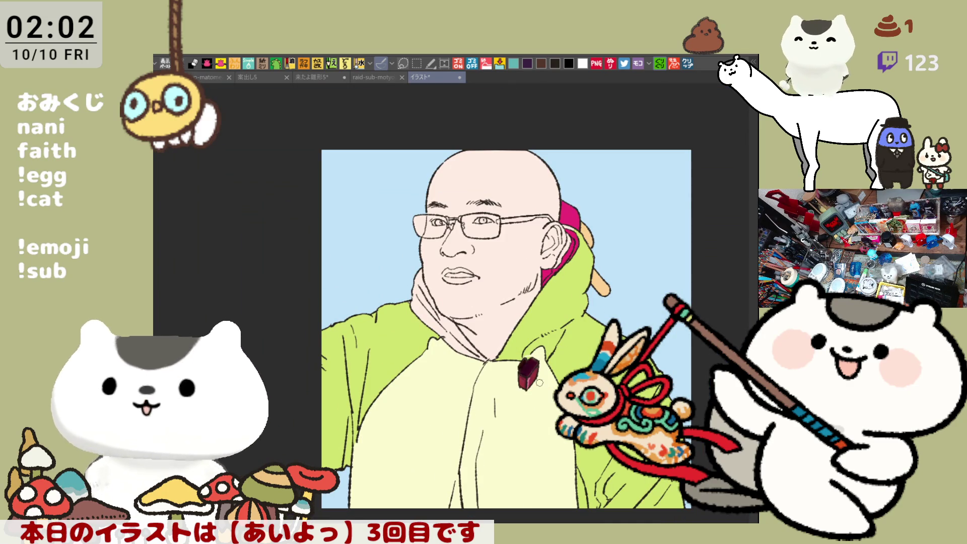
pyautogui.click(534, 365)
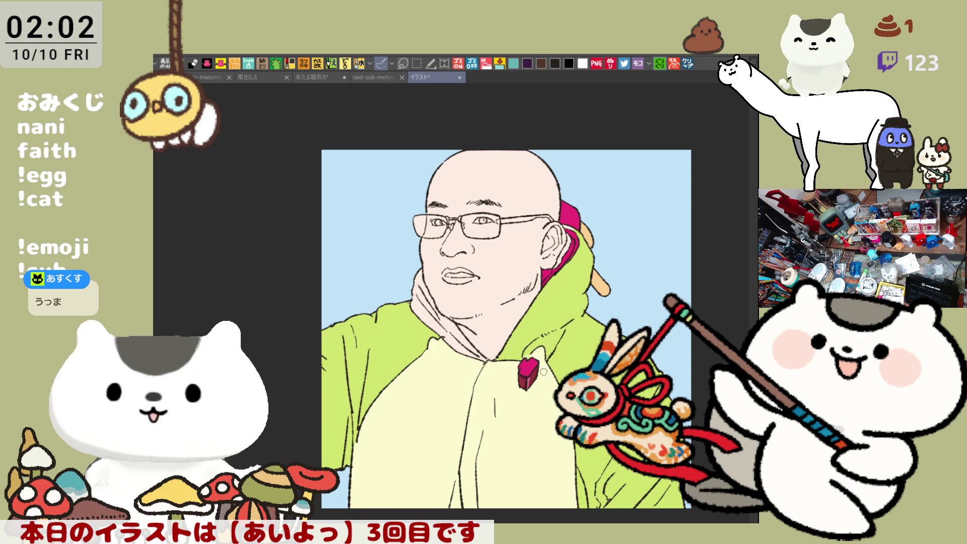
pyautogui.hotkey('ctrl', 'z')
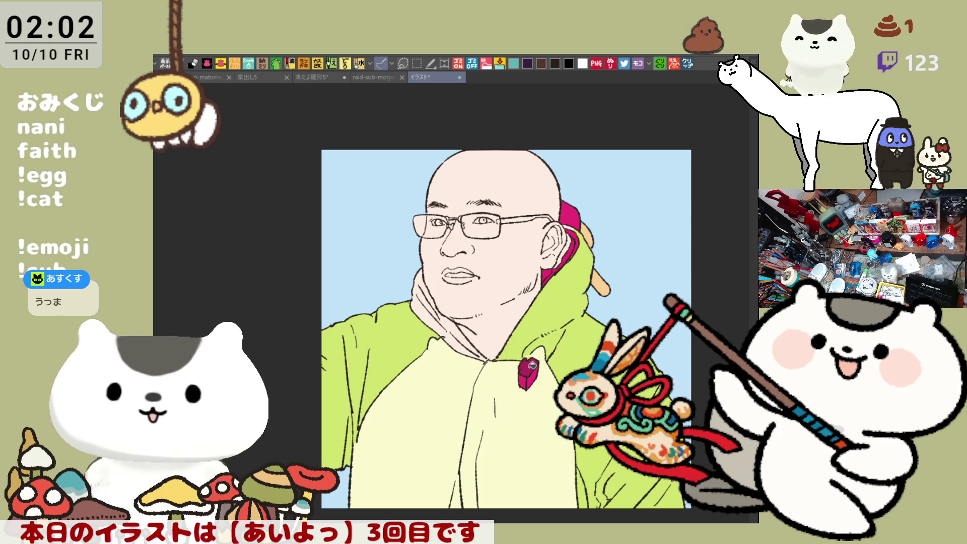
# - Brush magenta into the hood beside the ear and fill the glasses' temple arm magenta-purple
pyautogui.moveTo(538, 342); pyautogui.dragTo(573, 359)
pyautogui.scroll(2, 513, 304)
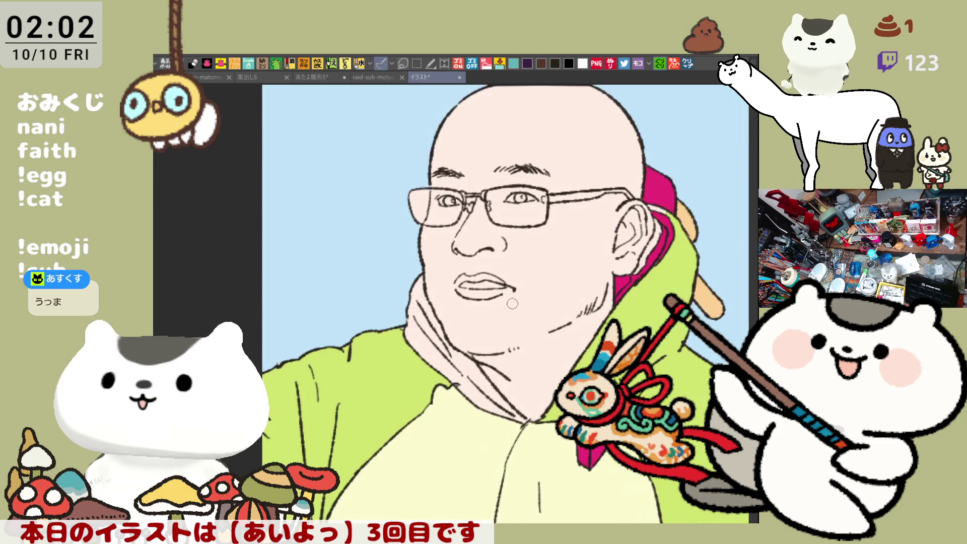
pyautogui.moveTo(512, 210); pyautogui.dragTo(486, 247)
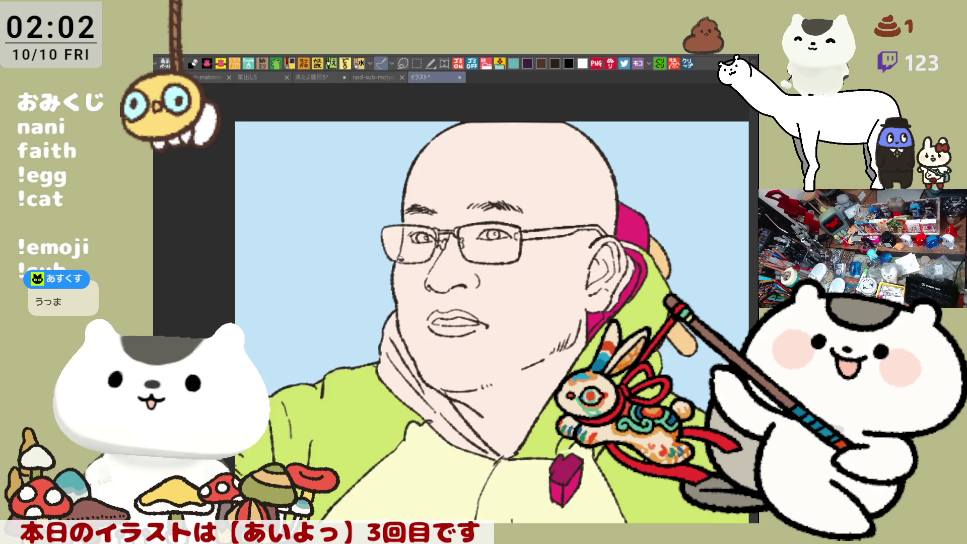
pyautogui.moveTo(521, 270); pyautogui.dragTo(471, 230)
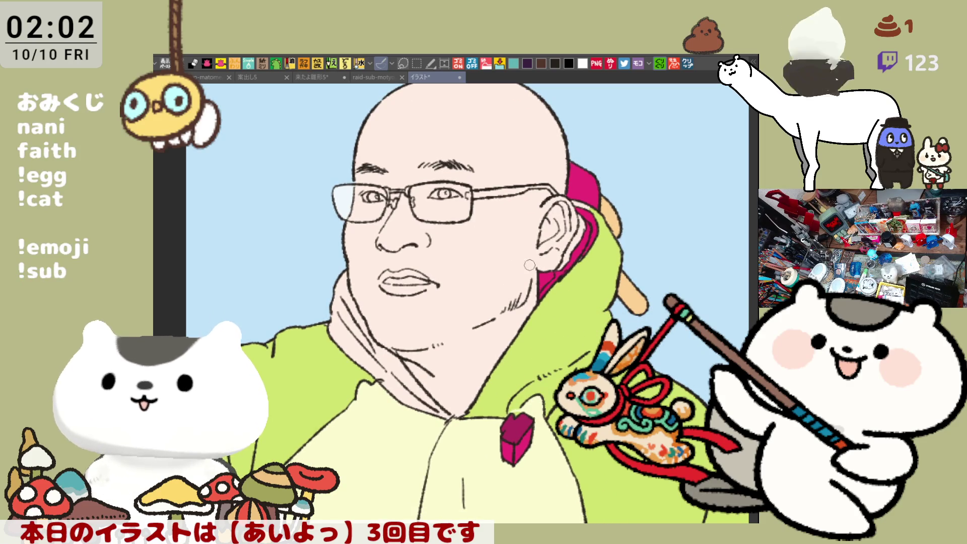
pyautogui.moveTo(534, 264); pyautogui.dragTo(517, 283)
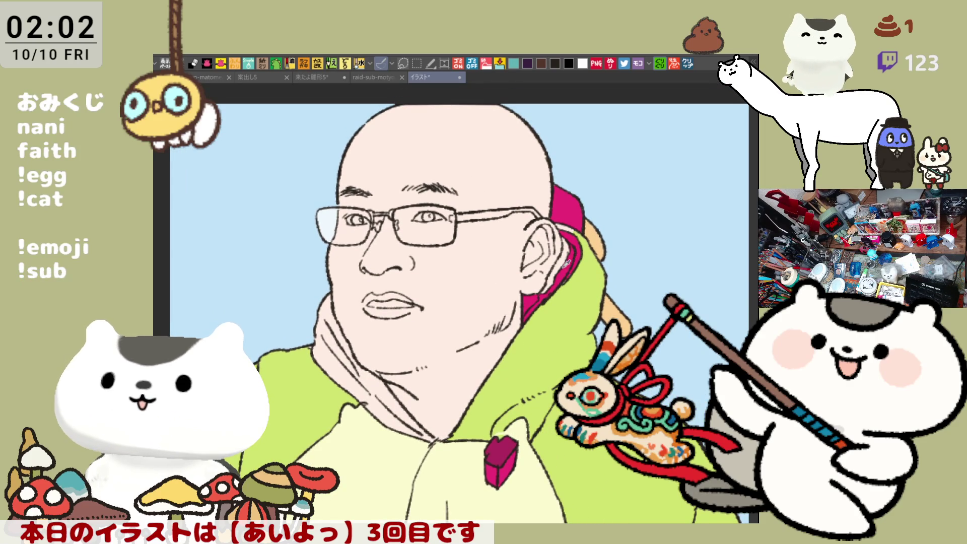
pyautogui.moveTo(567, 263); pyautogui.dragTo(570, 267)
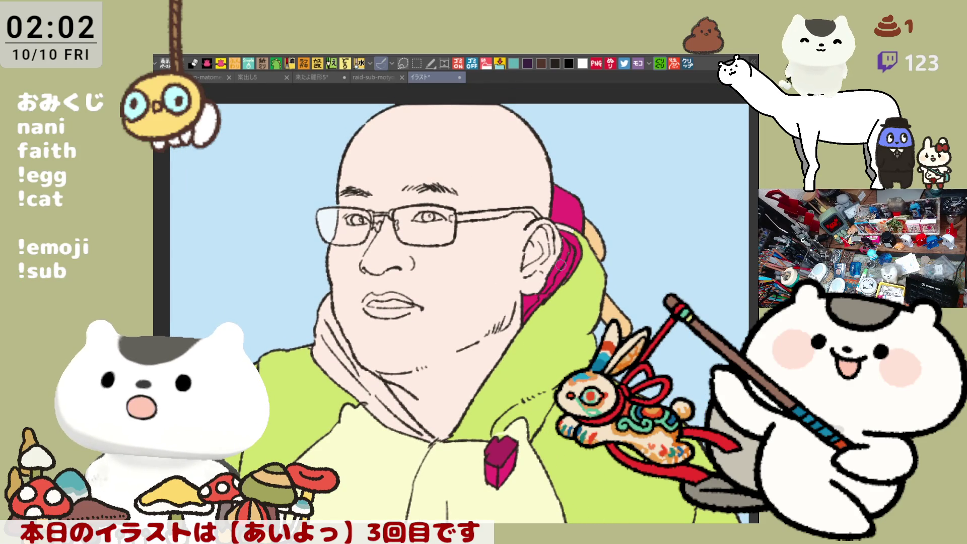
pyautogui.moveTo(522, 223); pyautogui.dragTo(557, 231)
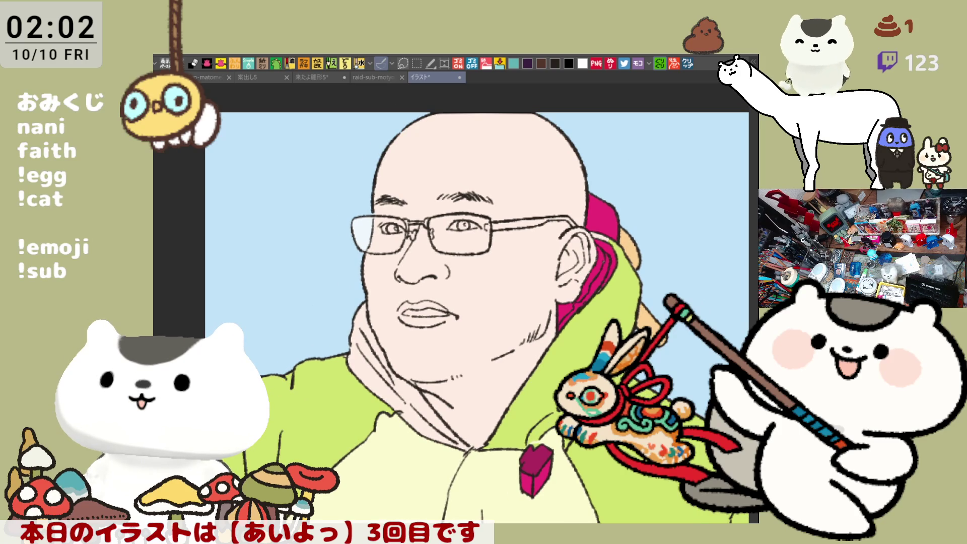
pyautogui.click(530, 228)
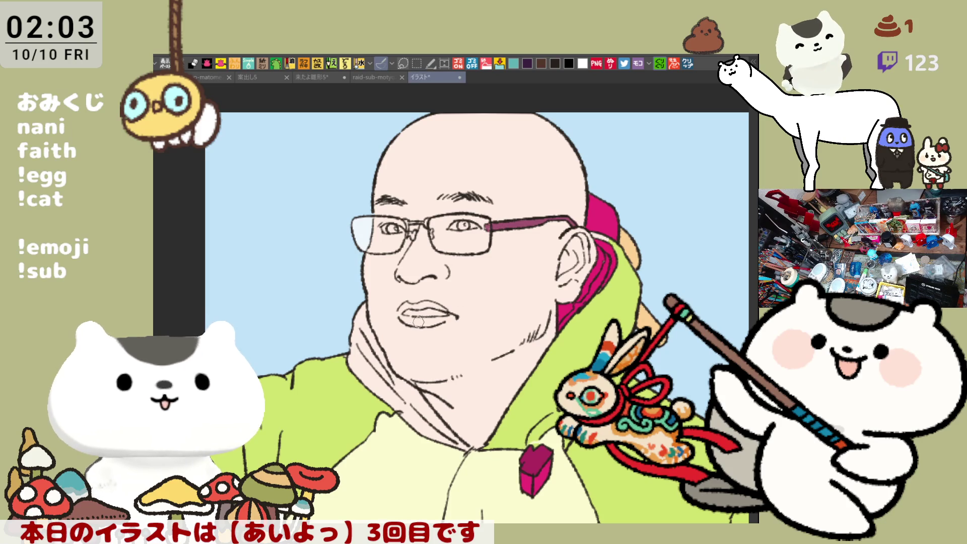
# - Paint a pink tint across the lower lip, then over both lips
pyautogui.moveTo(437, 320); pyautogui.dragTo(456, 318)
pyautogui.moveTo(400, 311)
pyautogui.mouseDown()
pyautogui.moveTo(453, 317)
pyautogui.moveTo(444, 303)
pyautogui.moveTo(458, 268)
pyautogui.mouseUp()
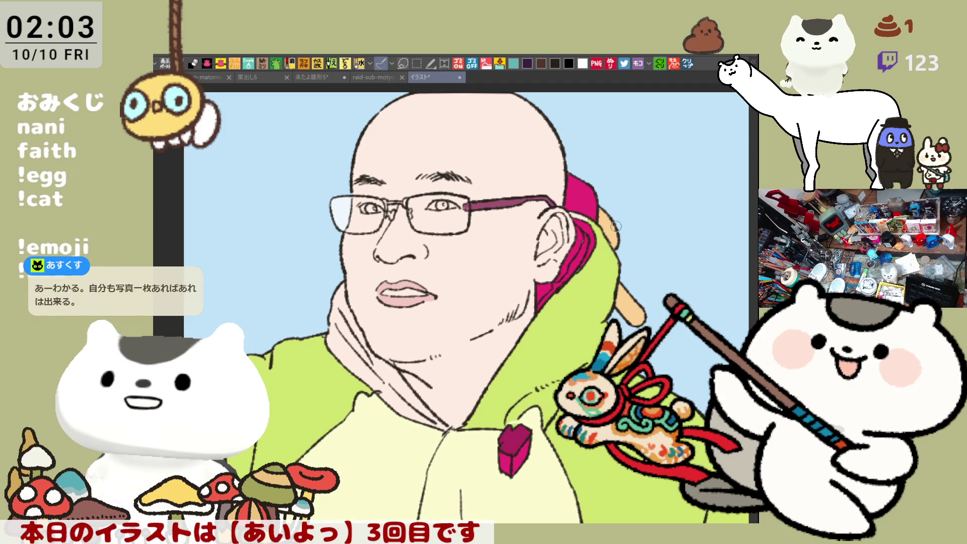
pyautogui.moveTo(640, 215); pyautogui.dragTo(676, 253)
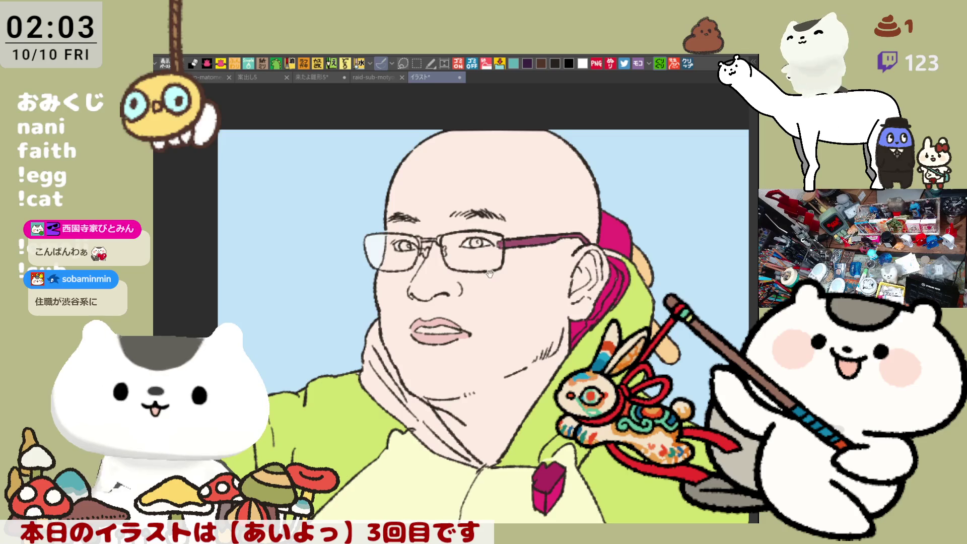
pyautogui.scroll(-2, 482, 237)
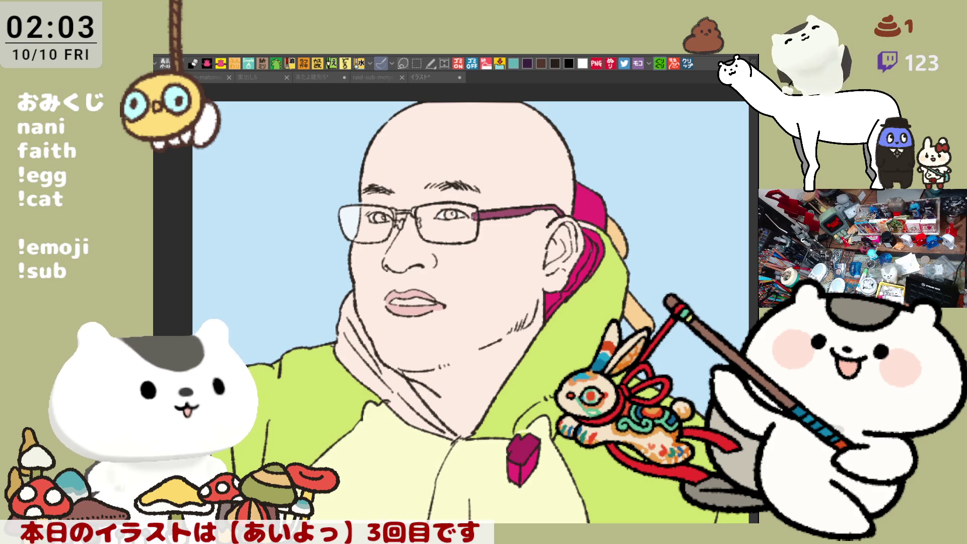
pyautogui.scroll(1, 365, 322)
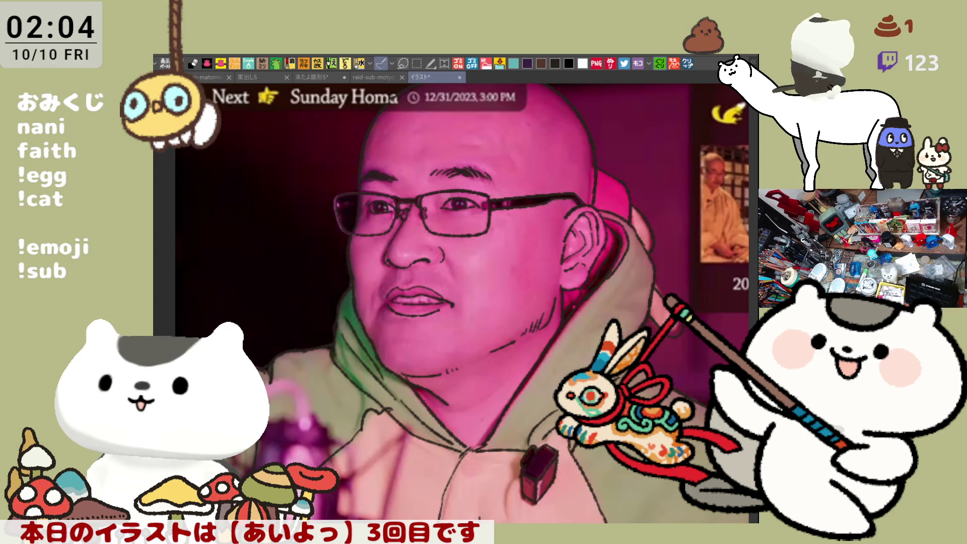
# - Trace two new pen lines along the neck and jawline over the reference photo
pyautogui.scroll(-3, 503, 273)
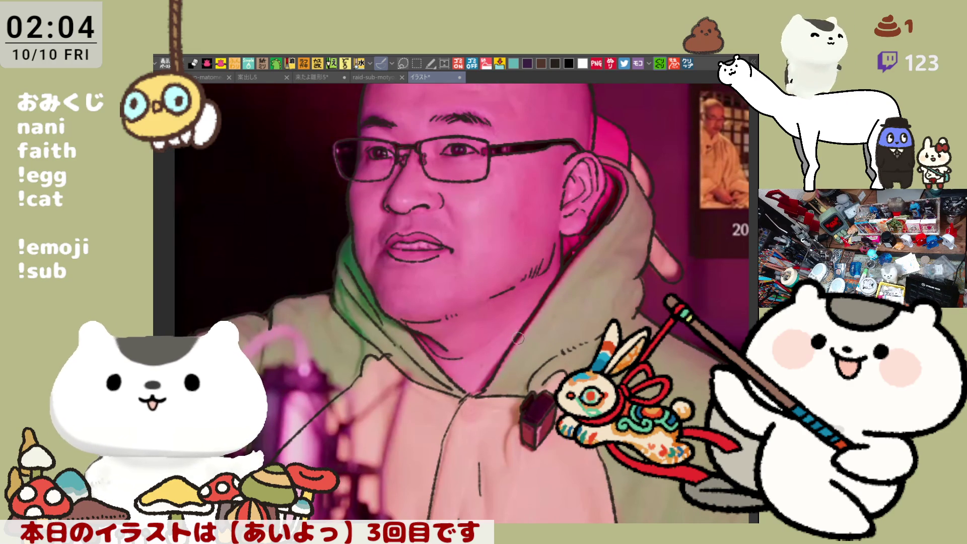
pyautogui.moveTo(459, 358); pyautogui.dragTo(503, 331)
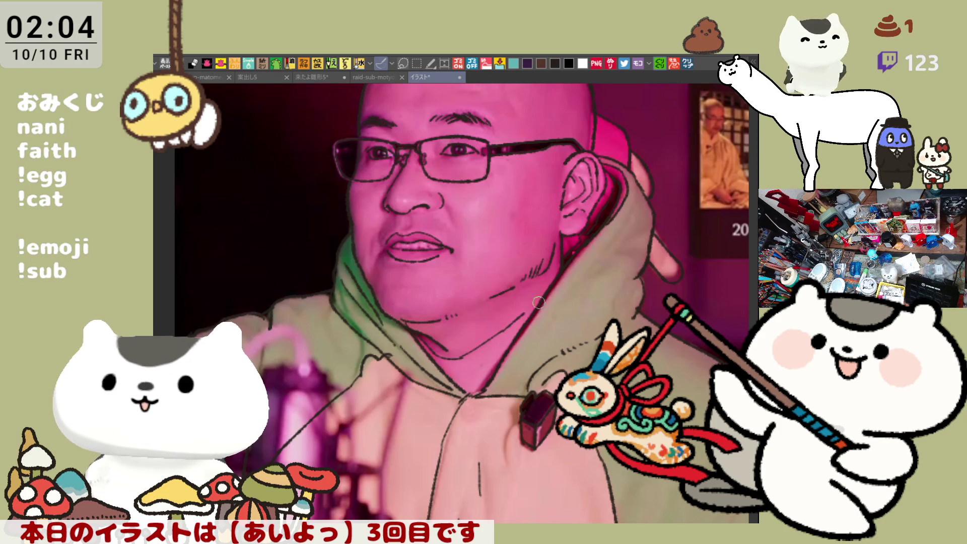
pyautogui.scroll(2, 512, 242)
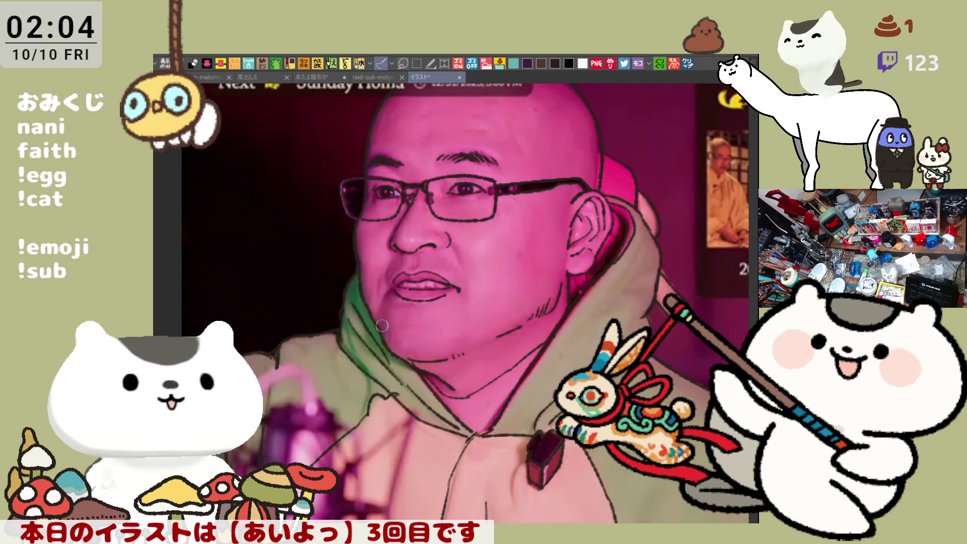
pyautogui.moveTo(378, 318)
pyautogui.mouseDown()
pyautogui.moveTo(403, 335)
pyautogui.moveTo(458, 343)
pyautogui.moveTo(507, 330)
pyautogui.mouseUp()
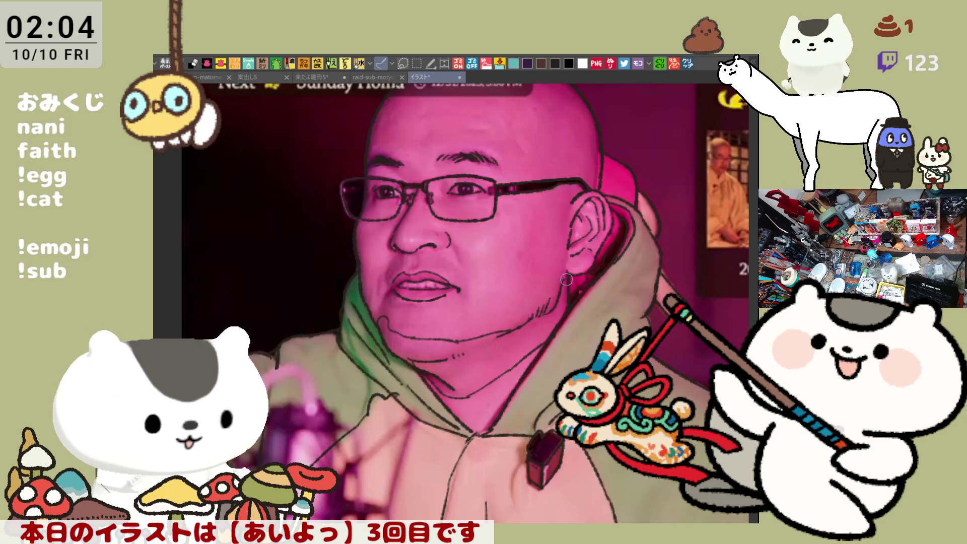
# - Draw a curved line across the top of the head, redoing it once, then hide the reference photo
pyautogui.scroll(3, 564, 280)
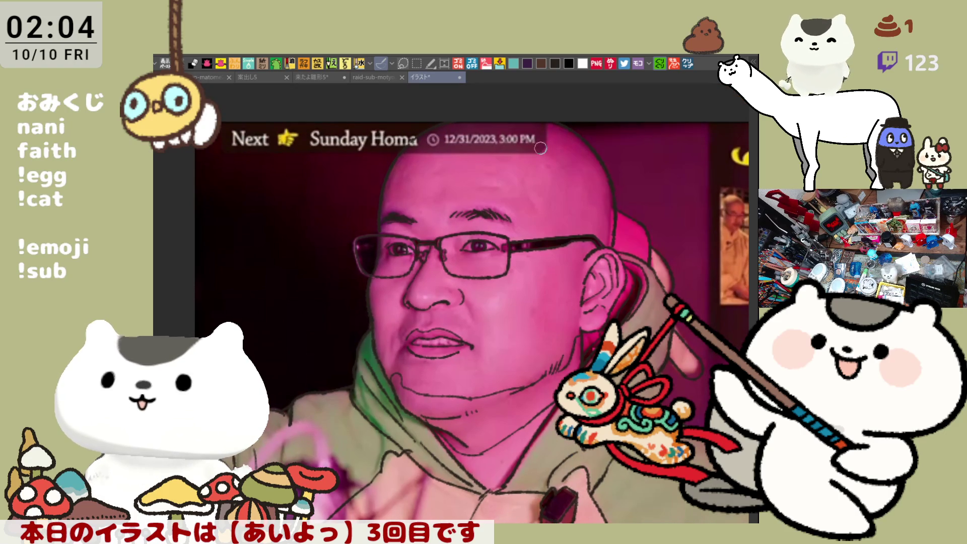
pyautogui.moveTo(523, 121)
pyautogui.mouseDown()
pyautogui.moveTo(533, 151)
pyautogui.moveTo(561, 174)
pyautogui.moveTo(548, 214)
pyautogui.moveTo(553, 243)
pyautogui.mouseUp()
pyautogui.hotkey('ctrl', 'z')
pyautogui.moveTo(558, 174)
pyautogui.mouseDown()
pyautogui.moveTo(565, 325)
pyautogui.moveTo(538, 379)
pyautogui.mouseUp()
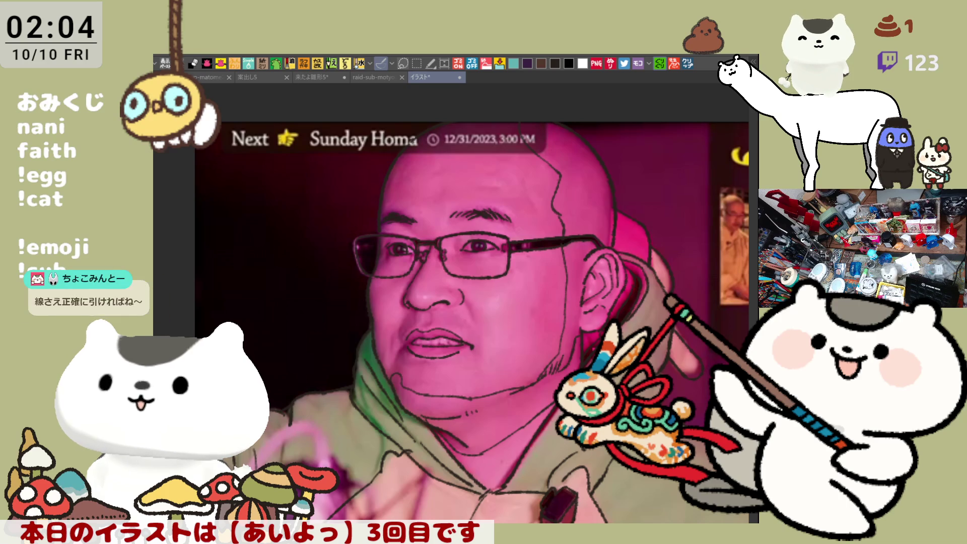
pyautogui.hotkey('ctrl', 'h')
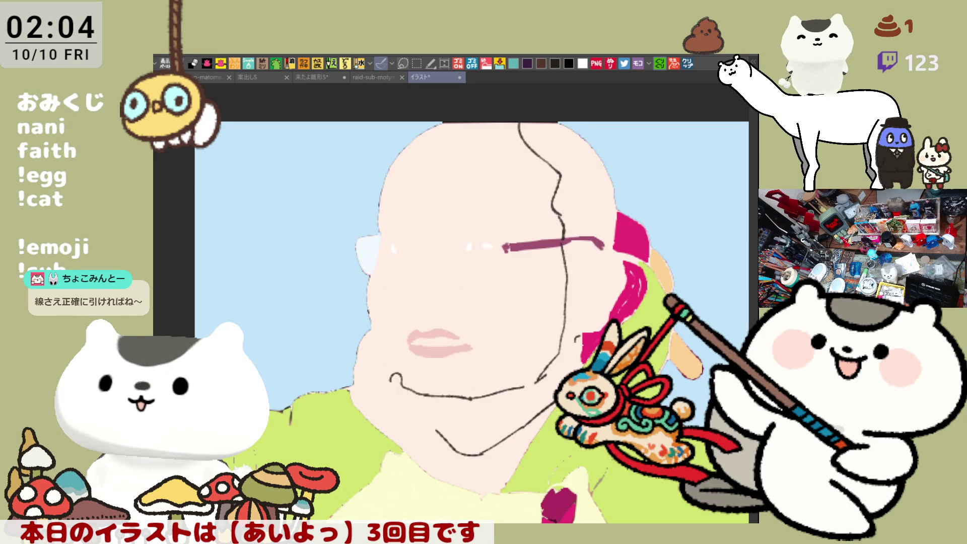
# - Show the line art and fill the face, lower jaw, neck, scalp and ear with darker skin shading
pyautogui.hotkey('ctrl', 'h')
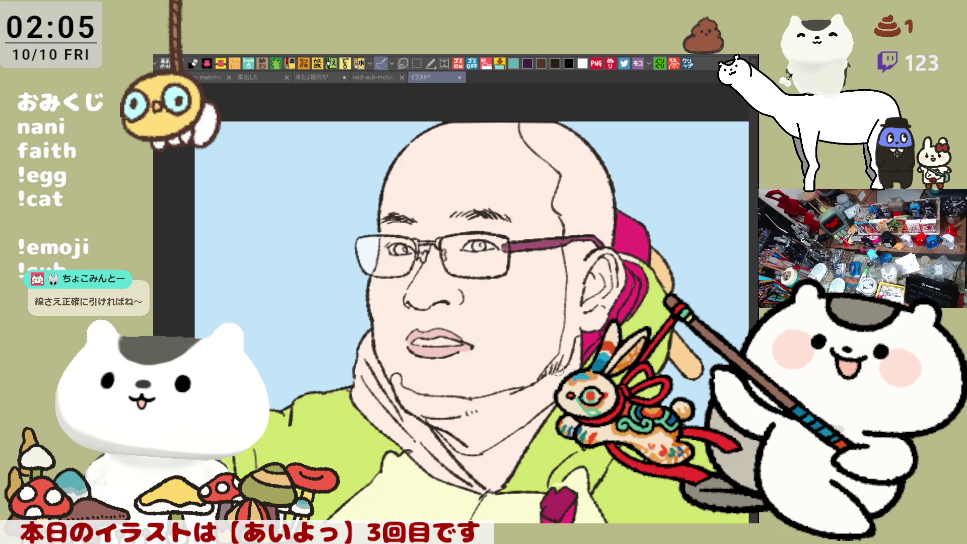
pyautogui.click(530, 427)
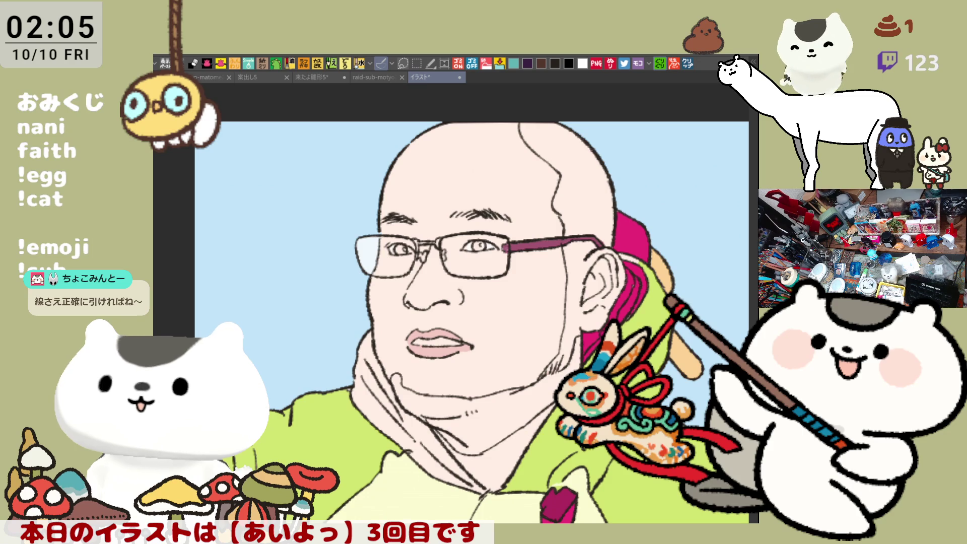
pyautogui.click(503, 417)
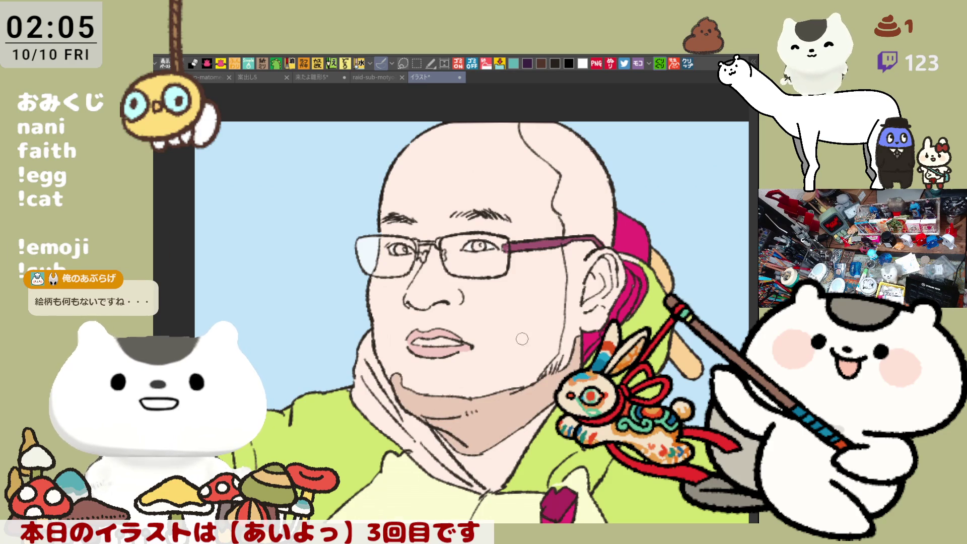
pyautogui.click(584, 226)
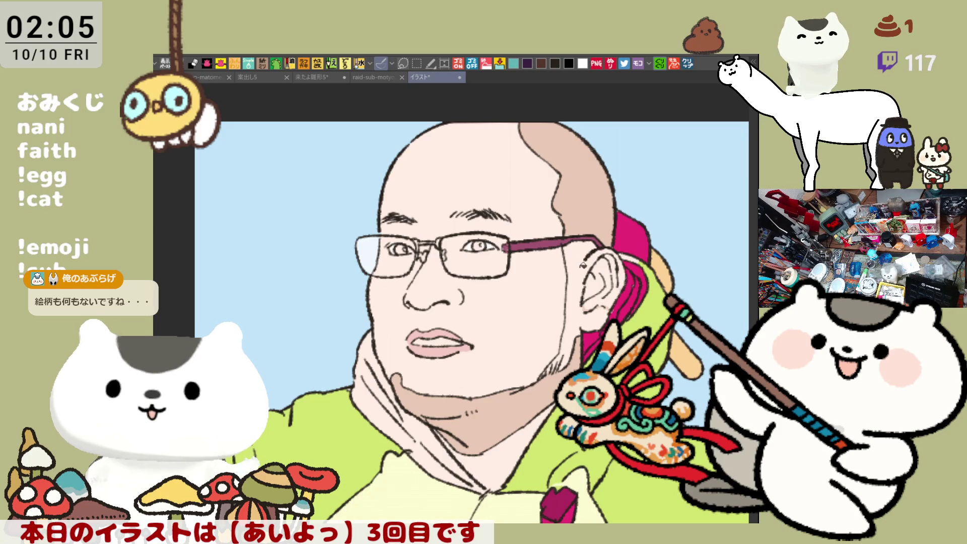
pyautogui.click(602, 270)
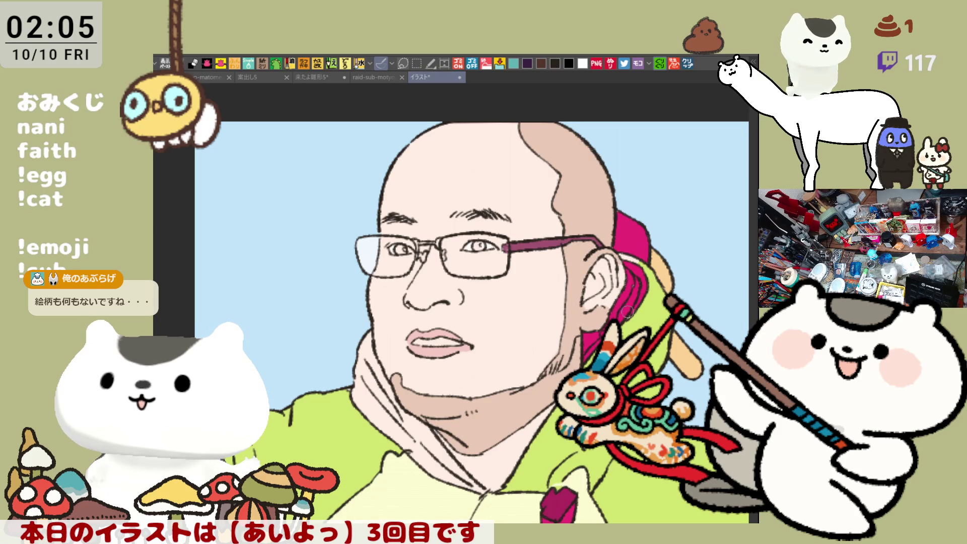
pyautogui.moveTo(620, 302)
pyautogui.mouseDown()
pyautogui.moveTo(612, 262)
pyautogui.moveTo(588, 277)
pyautogui.mouseUp()
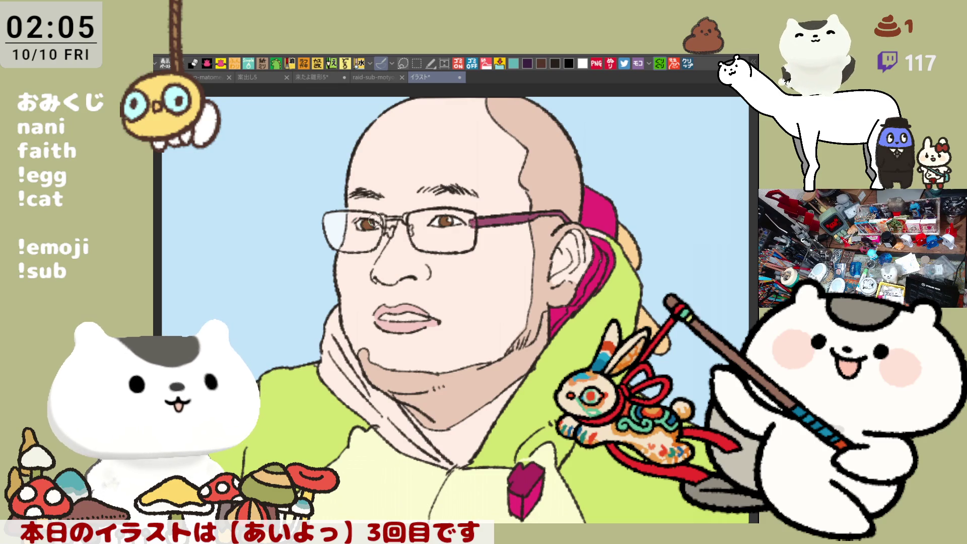
pyautogui.moveTo(393, 229); pyautogui.dragTo(370, 210)
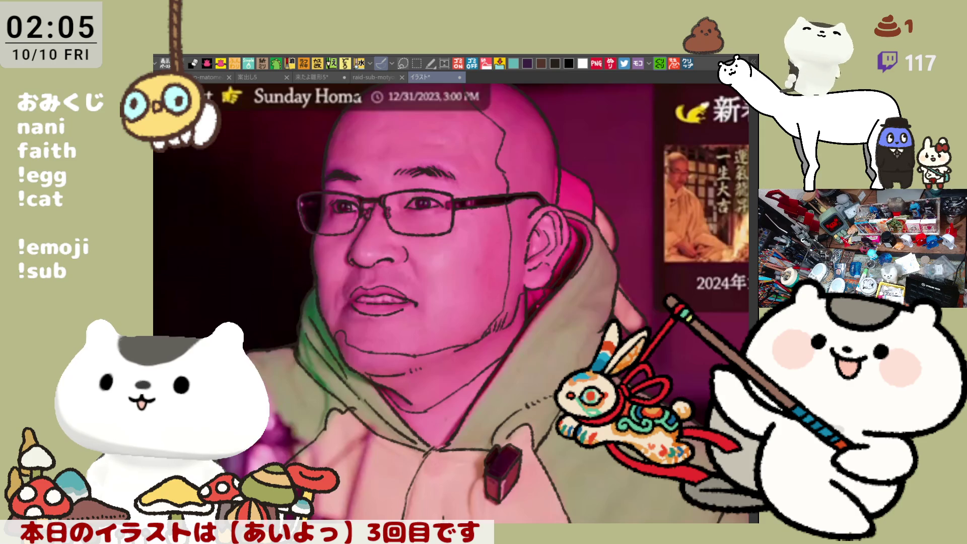
pyautogui.moveTo(413, 321); pyautogui.dragTo(484, 358)
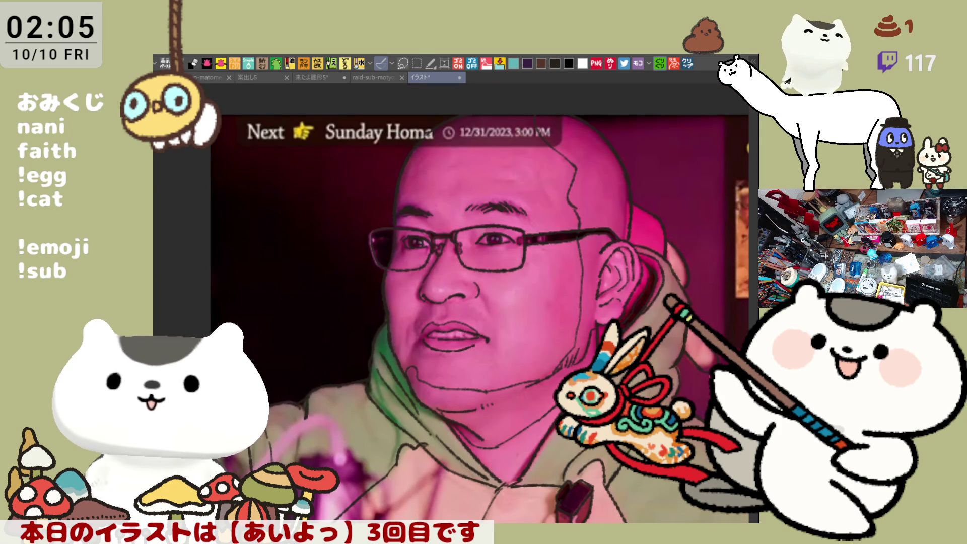
# - Add light highlights along the inner edge, top and lower part of the left lens
pyautogui.scroll(2, 517, 385)
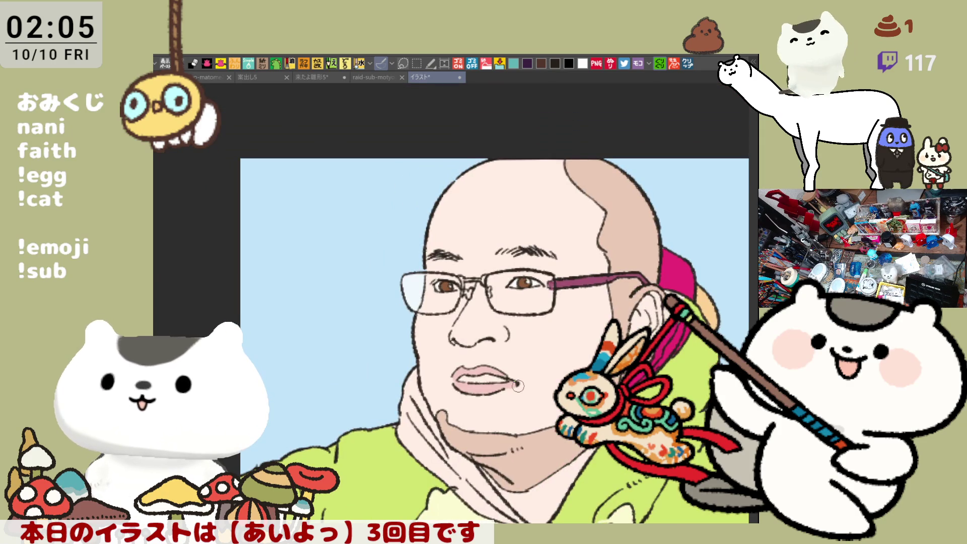
pyautogui.scroll(1, 517, 386)
pyautogui.scroll(1, 518, 386)
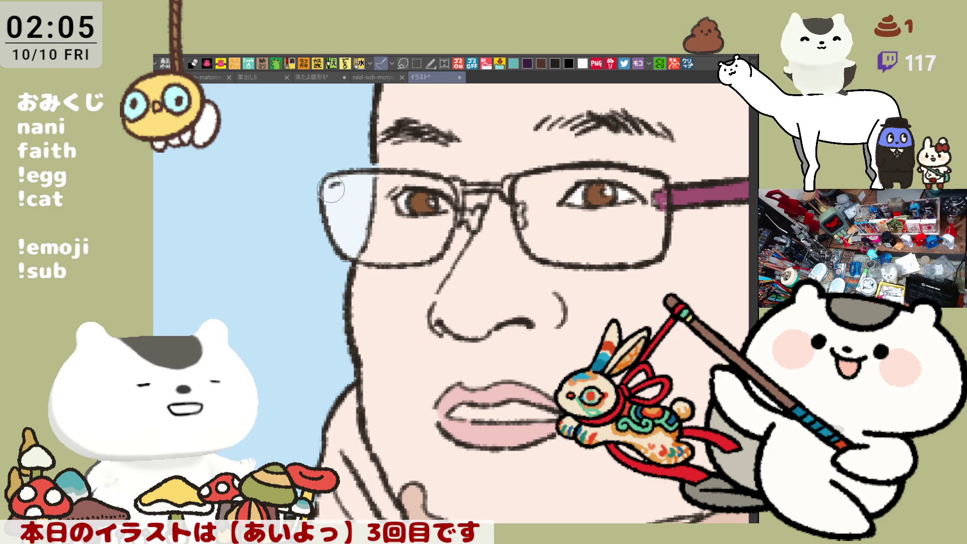
pyautogui.moveTo(334, 182); pyautogui.dragTo(349, 249)
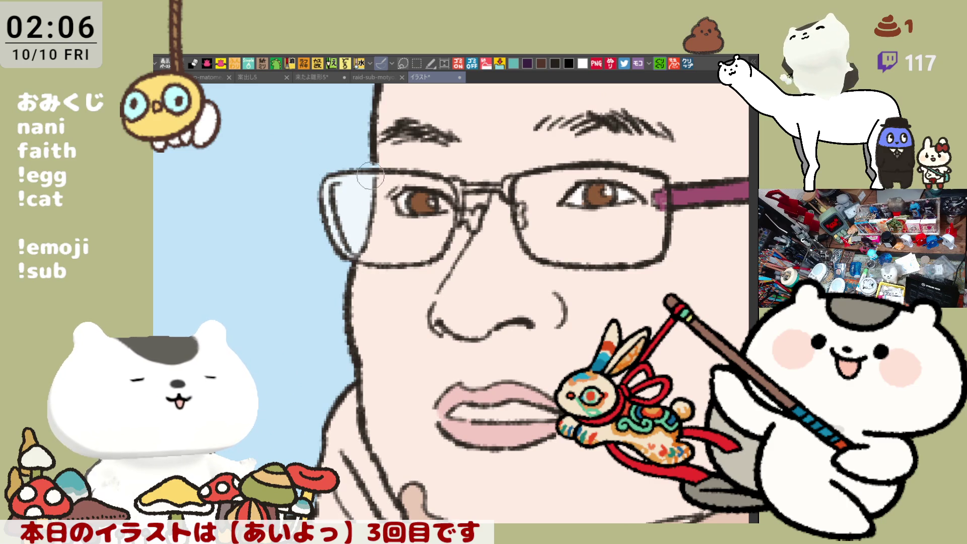
pyautogui.moveTo(333, 178); pyautogui.dragTo(398, 179)
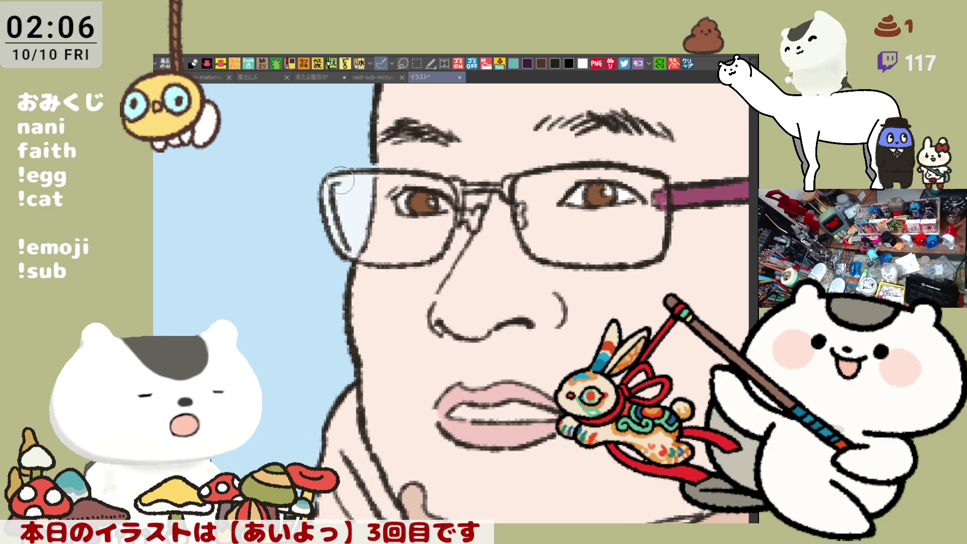
pyautogui.moveTo(376, 214); pyautogui.dragTo(348, 257)
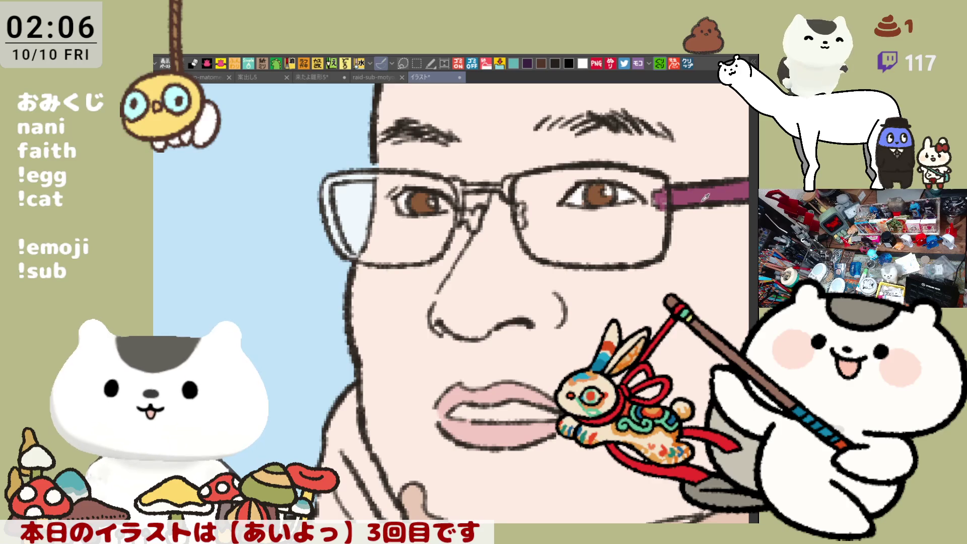
# - Paint the left lens rim and the glasses' nose bridge magenta
pyautogui.moveTo(330, 176)
pyautogui.mouseDown()
pyautogui.moveTo(321, 194)
pyautogui.moveTo(341, 216)
pyautogui.moveTo(366, 175)
pyautogui.moveTo(468, 181)
pyautogui.mouseUp()
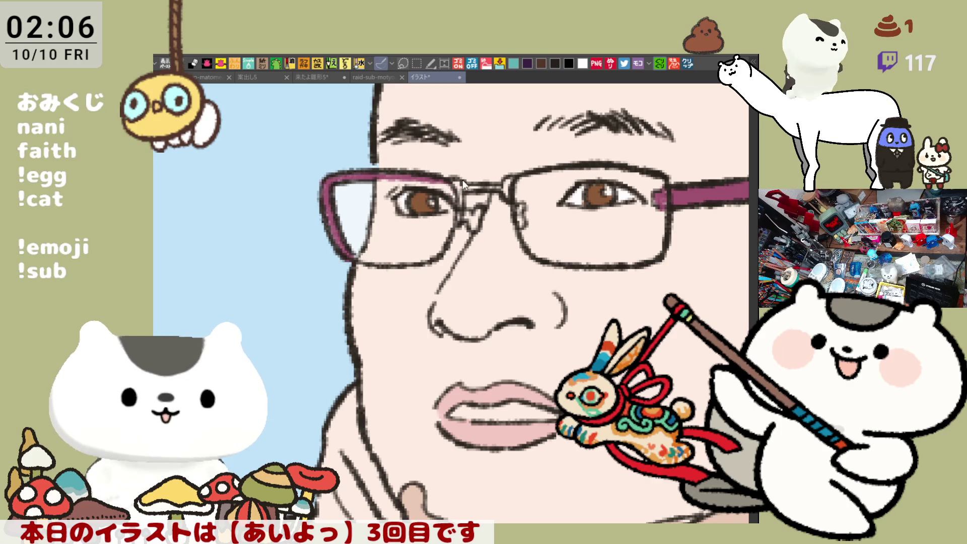
pyautogui.moveTo(458, 185); pyautogui.dragTo(506, 189)
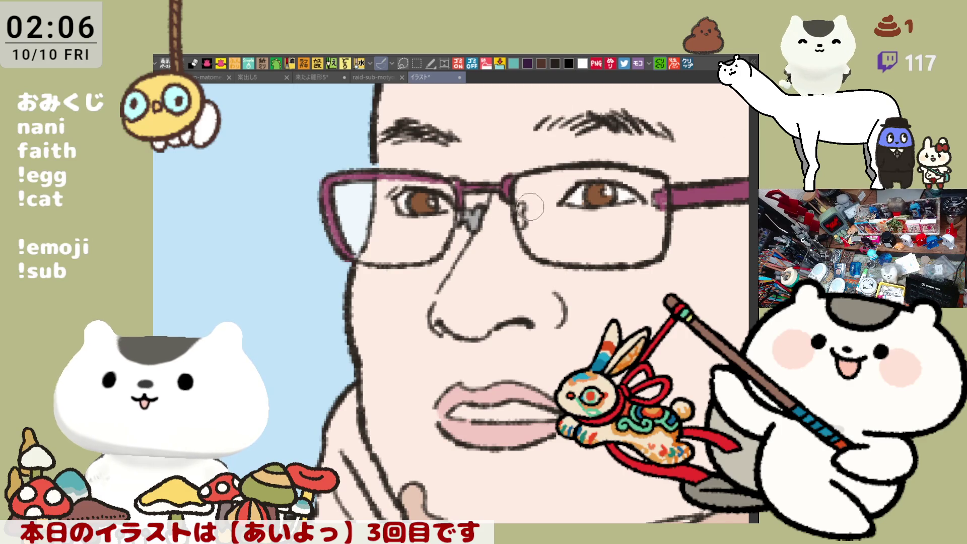
pyautogui.scroll(-1, 447, 288)
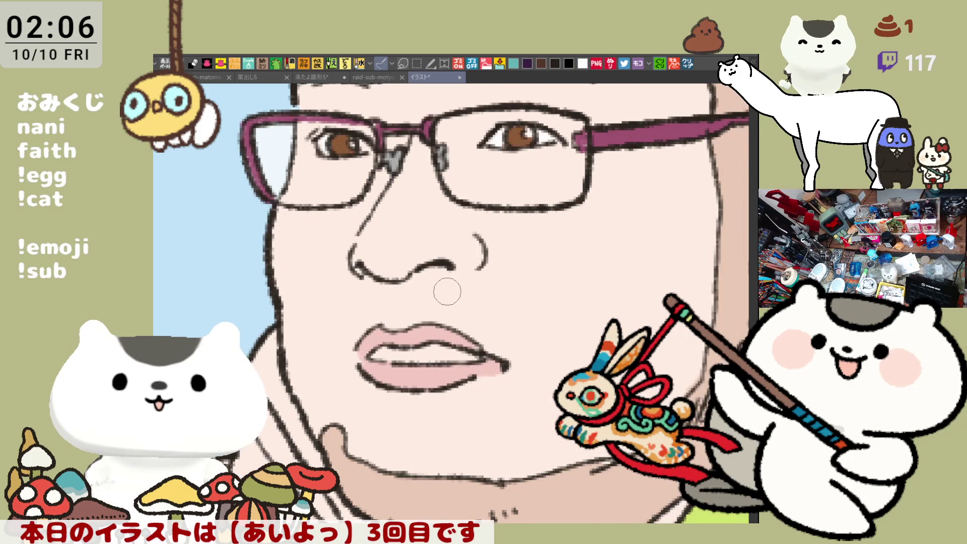
pyautogui.scroll(-2, 448, 290)
pyautogui.scroll(-3, 448, 290)
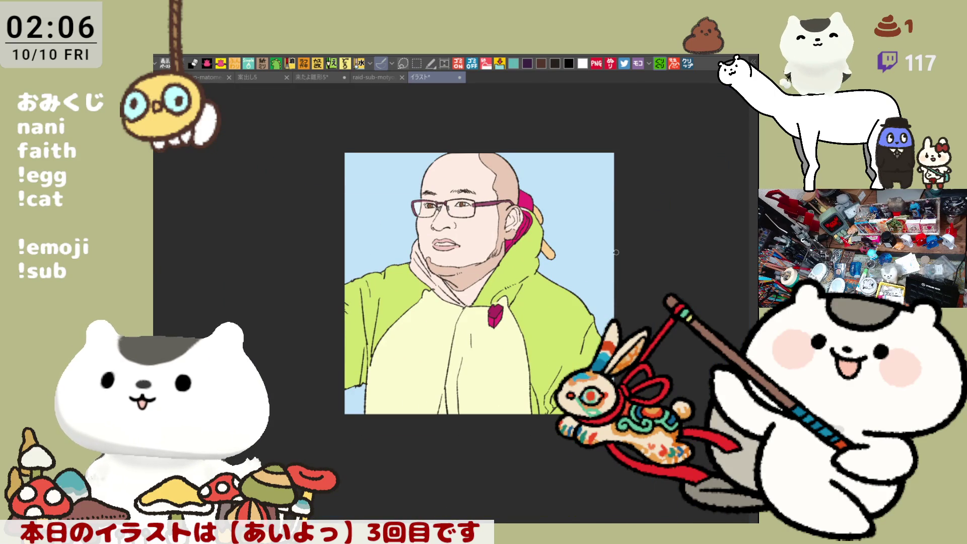
pyautogui.scroll(2, 634, 257)
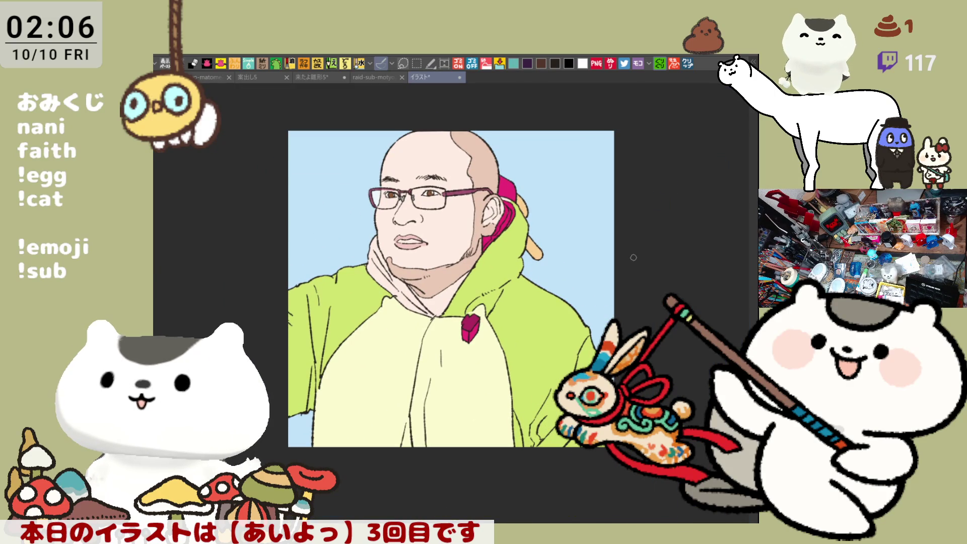
pyautogui.scroll(-1, 633, 258)
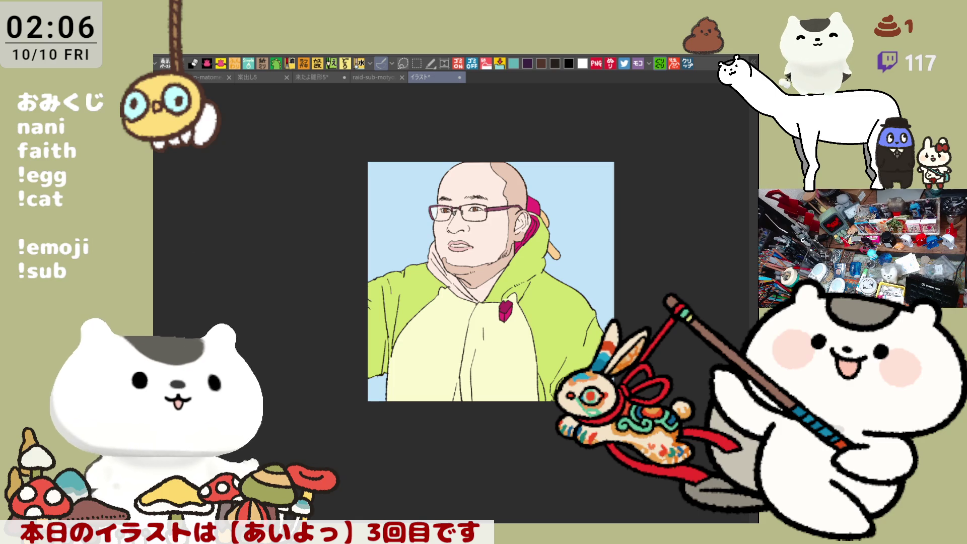
pyautogui.click(301, 235)
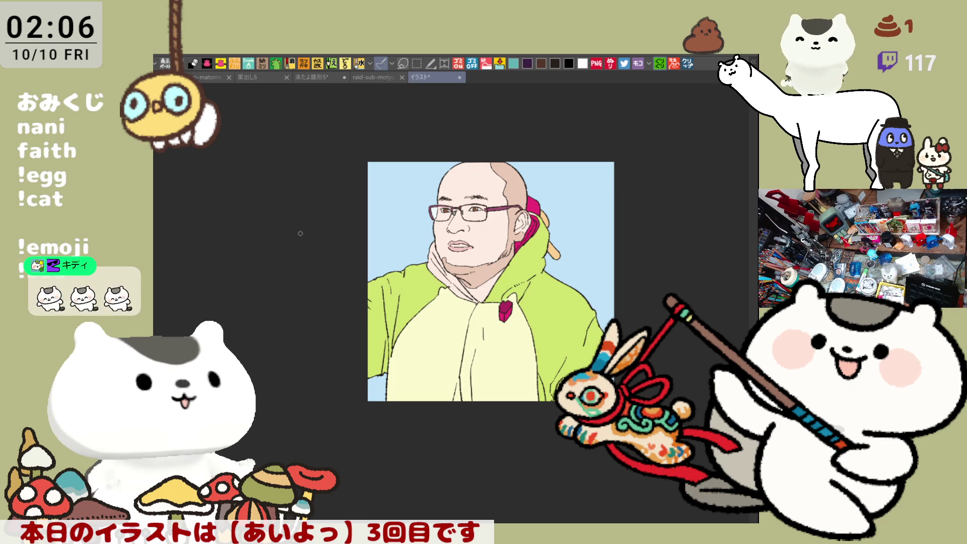
pyautogui.scroll(2, 301, 233)
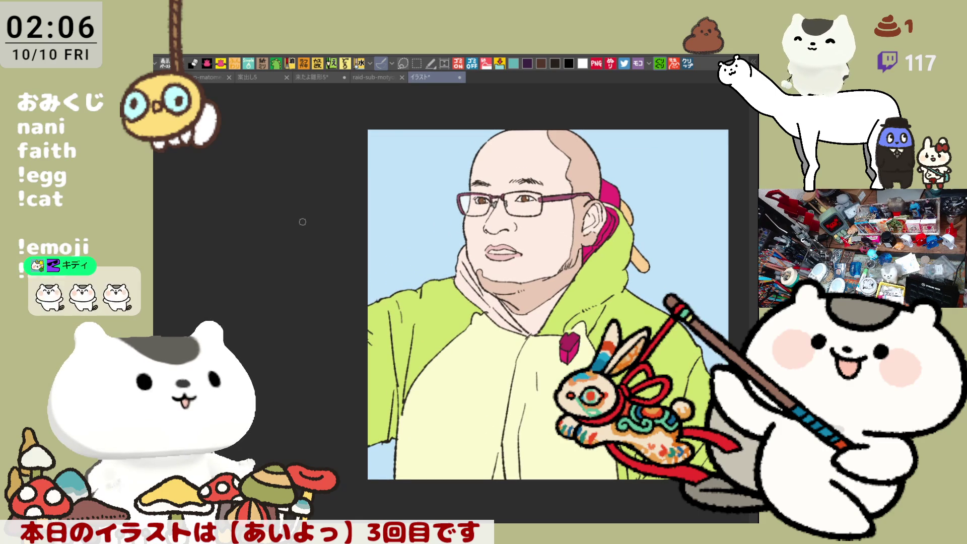
pyautogui.scroll(3, 302, 222)
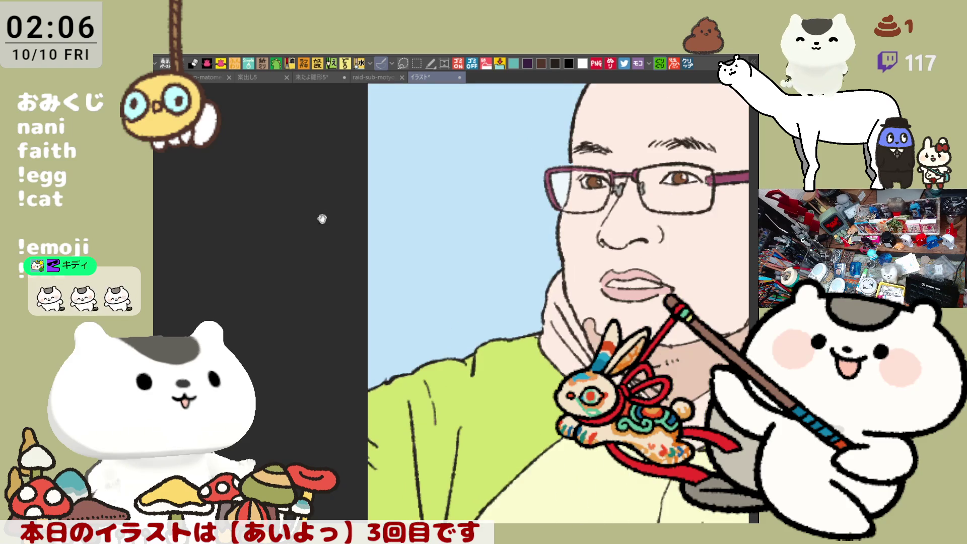
pyautogui.scroll(-1, 323, 219)
pyautogui.scroll(3, 509, 281)
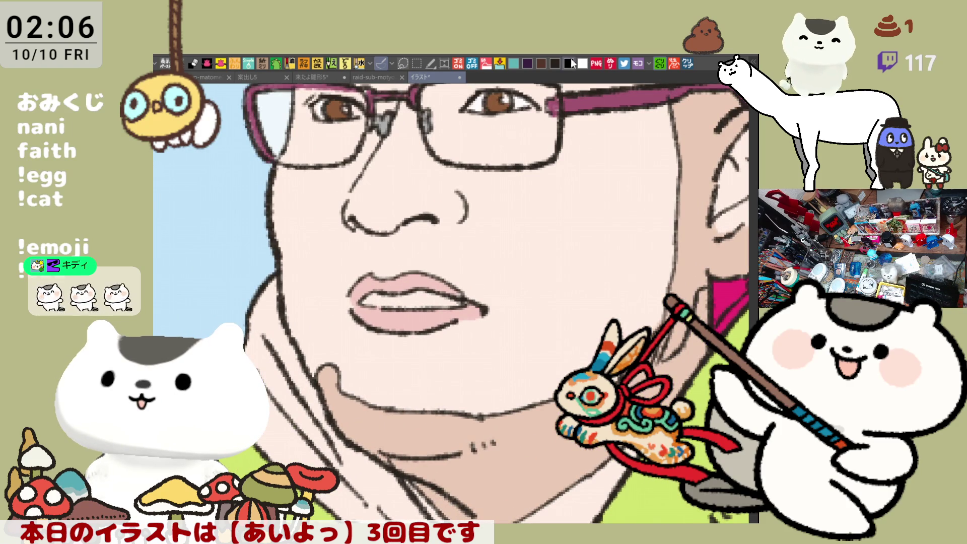
# - Trace over the right lens rim in magenta to match the rest of the glasses frame
pyautogui.moveTo(432, 92); pyautogui.dragTo(392, 203)
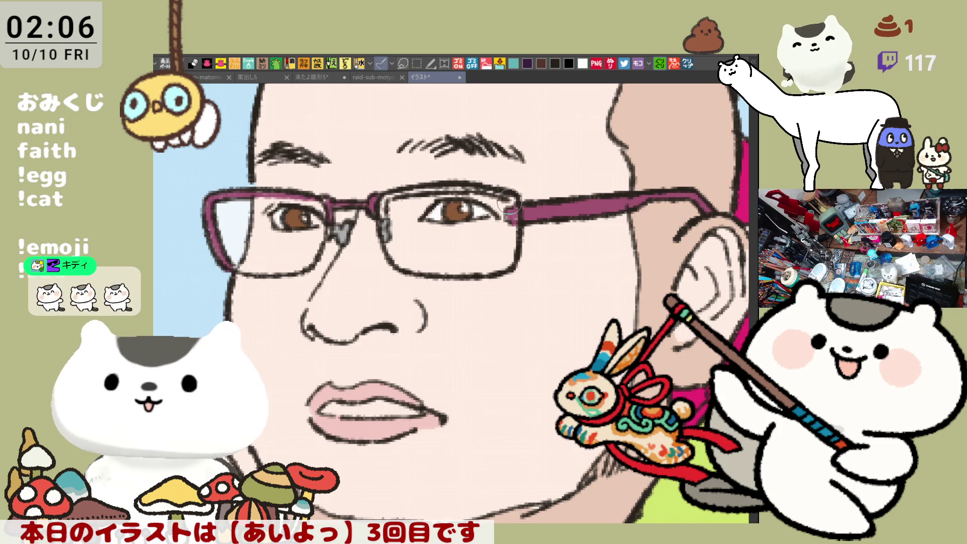
pyautogui.moveTo(507, 207); pyautogui.dragTo(513, 256)
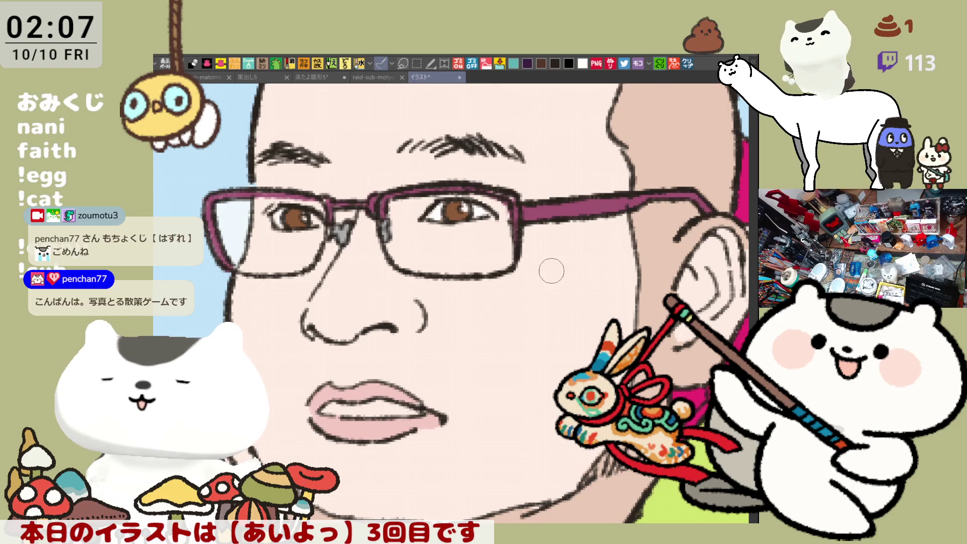
pyautogui.moveTo(293, 149); pyautogui.dragTo(356, 164)
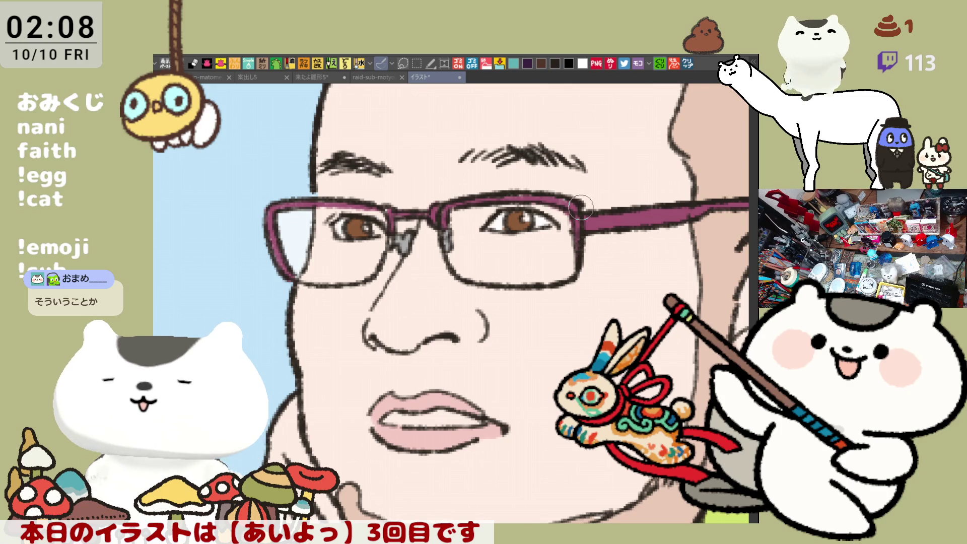
pyautogui.scroll(-5, 549, 362)
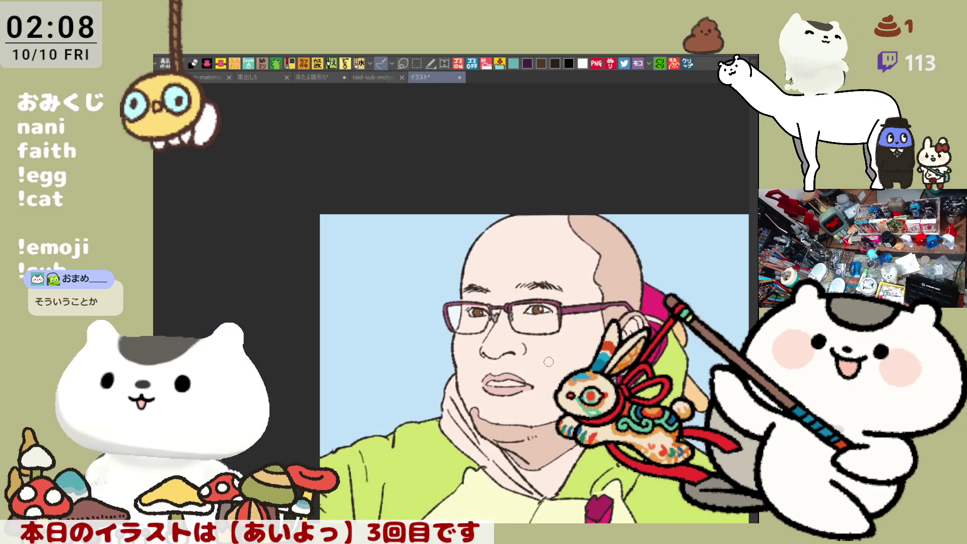
pyautogui.scroll(-3, 549, 361)
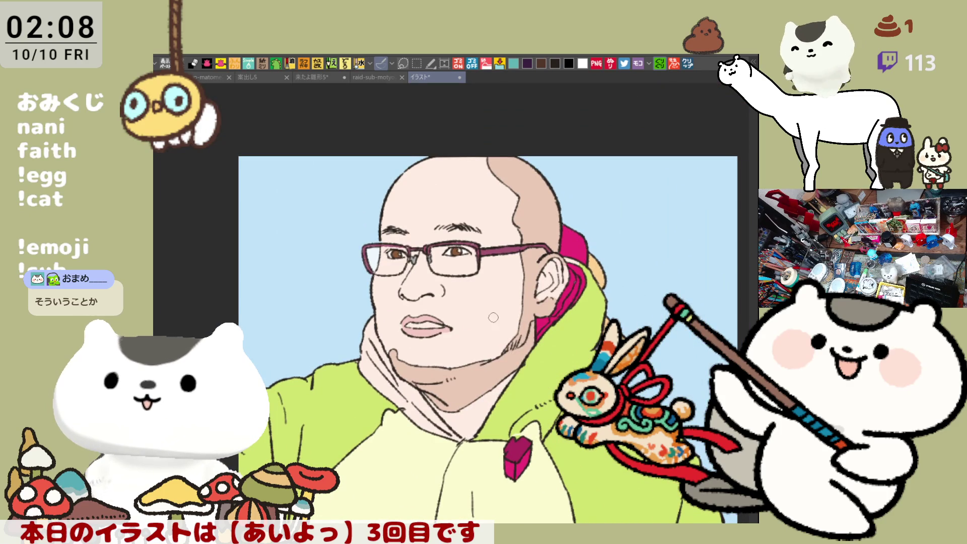
pyautogui.scroll(5, 493, 317)
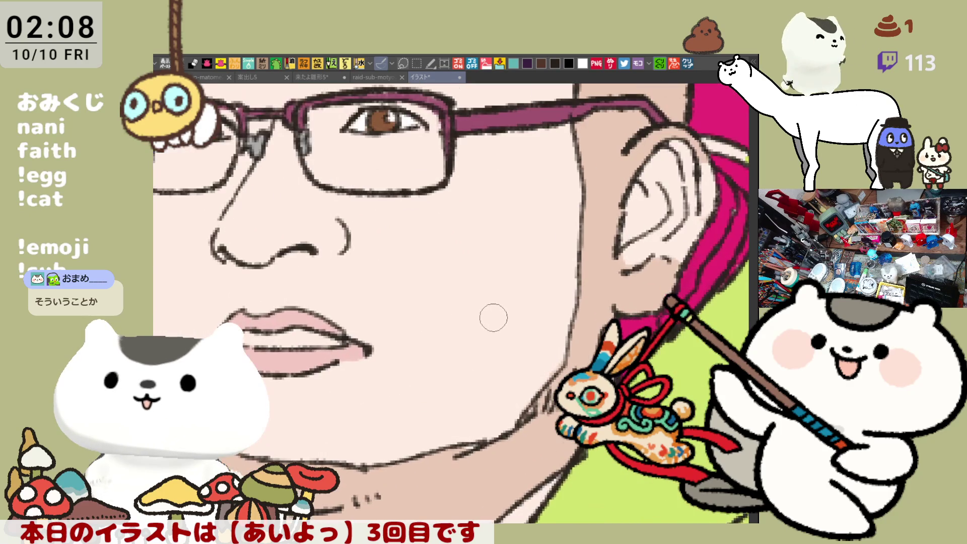
pyautogui.moveTo(493, 317); pyautogui.dragTo(609, 406)
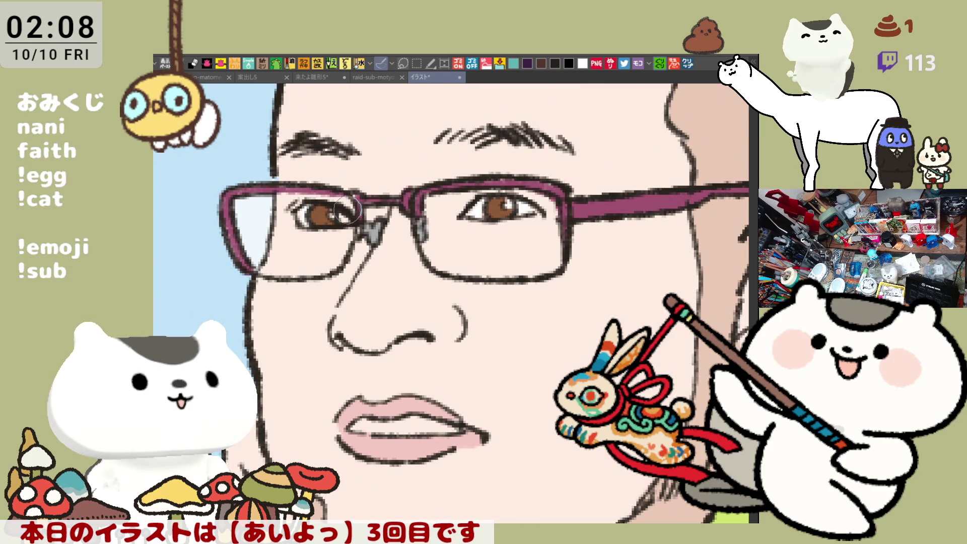
pyautogui.moveTo(355, 204)
pyautogui.mouseDown()
pyautogui.moveTo(352, 218)
pyautogui.moveTo(361, 217)
pyautogui.mouseUp()
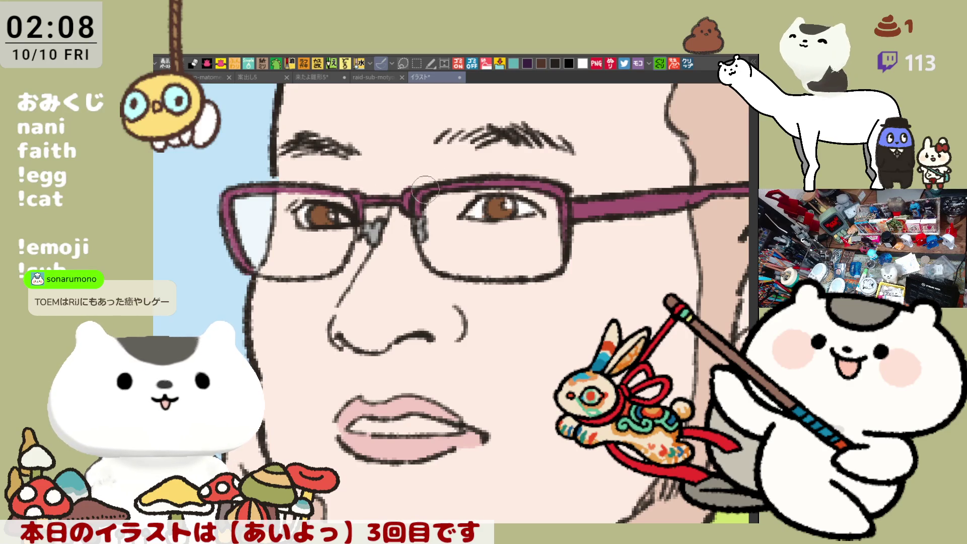
pyautogui.scroll(-3, 419, 247)
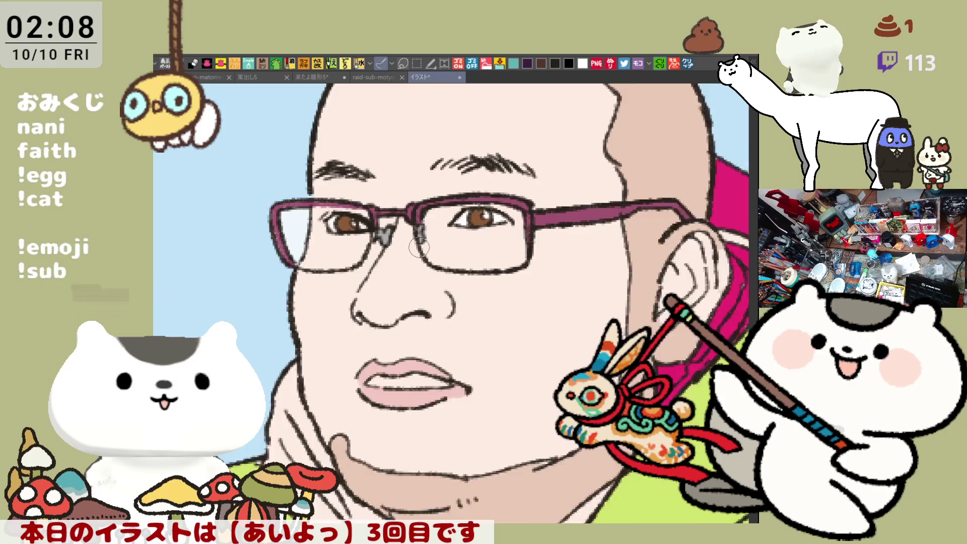
pyautogui.scroll(3, 418, 247)
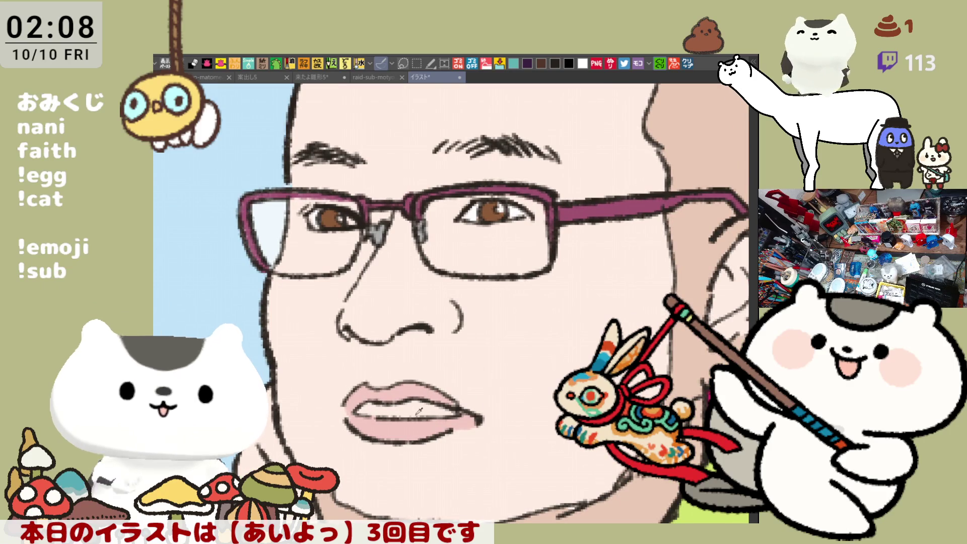
pyautogui.scroll(-3, 505, 303)
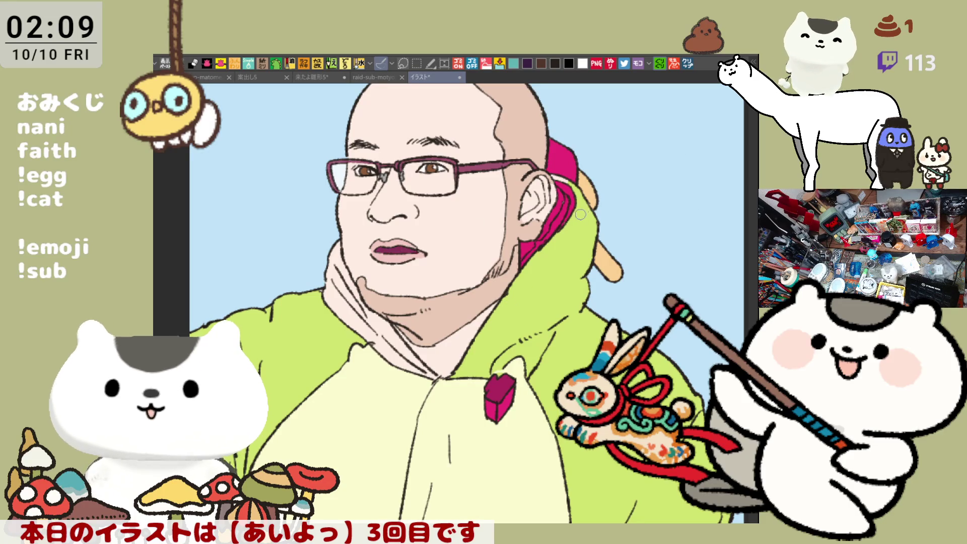
pyautogui.moveTo(533, 225); pyautogui.dragTo(561, 281)
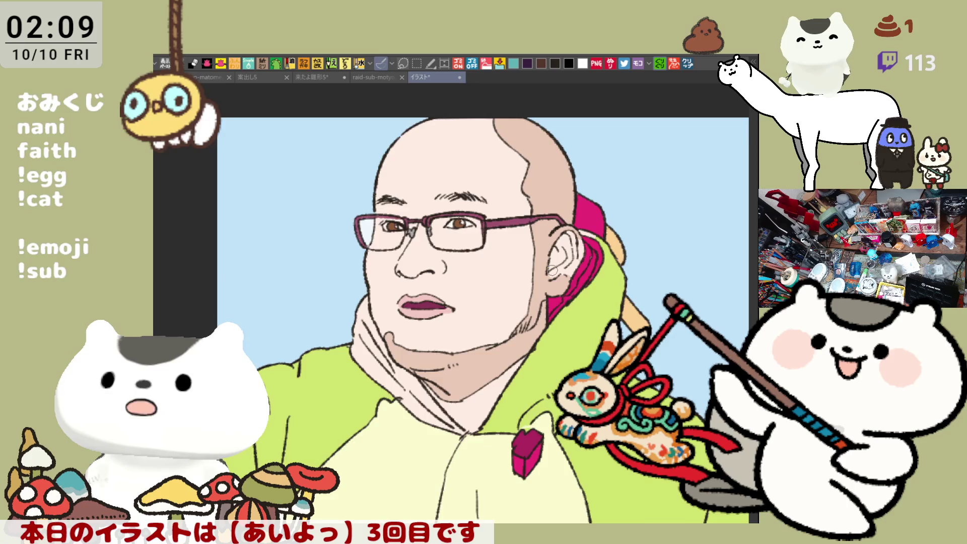
pyautogui.scroll(-4, 553, 270)
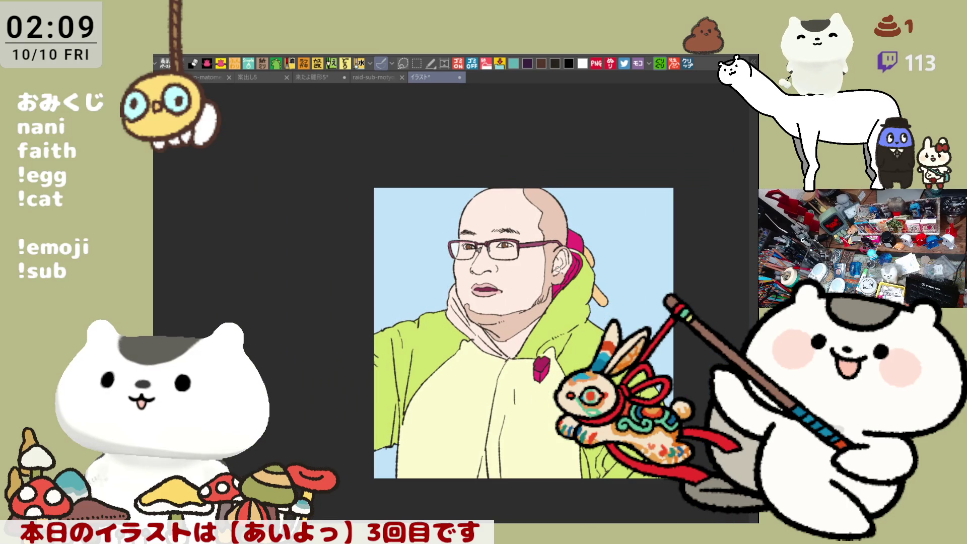
pyautogui.moveTo(557, 269); pyautogui.dragTo(523, 189)
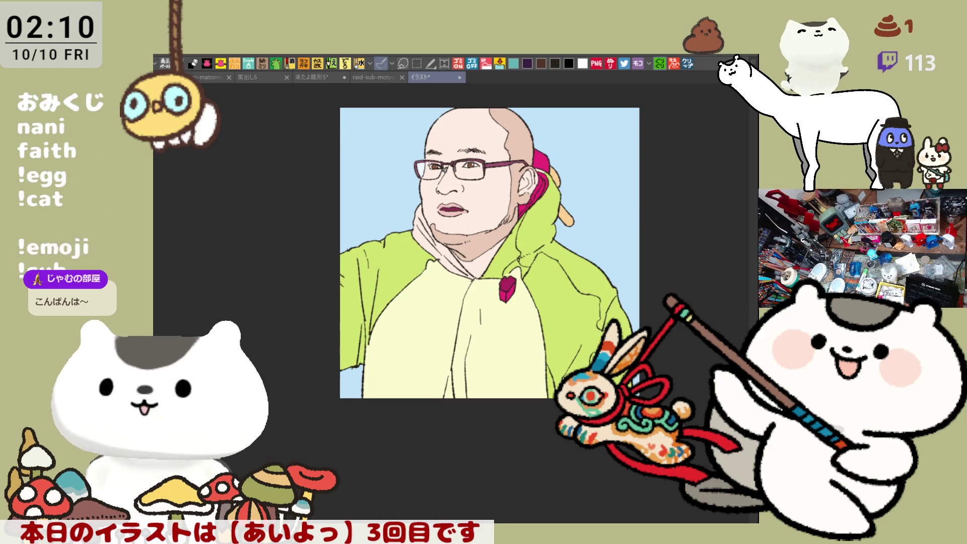
pyautogui.click(544, 239)
# - Fill the green hood patch over the right shoulder with pink
pyautogui.click(625, 317)
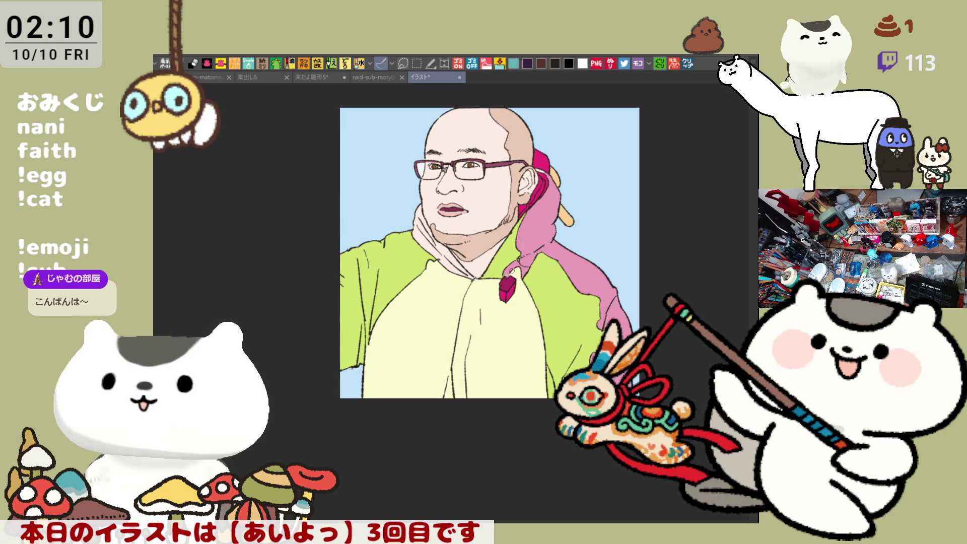
pyautogui.moveTo(546, 245); pyautogui.dragTo(568, 220)
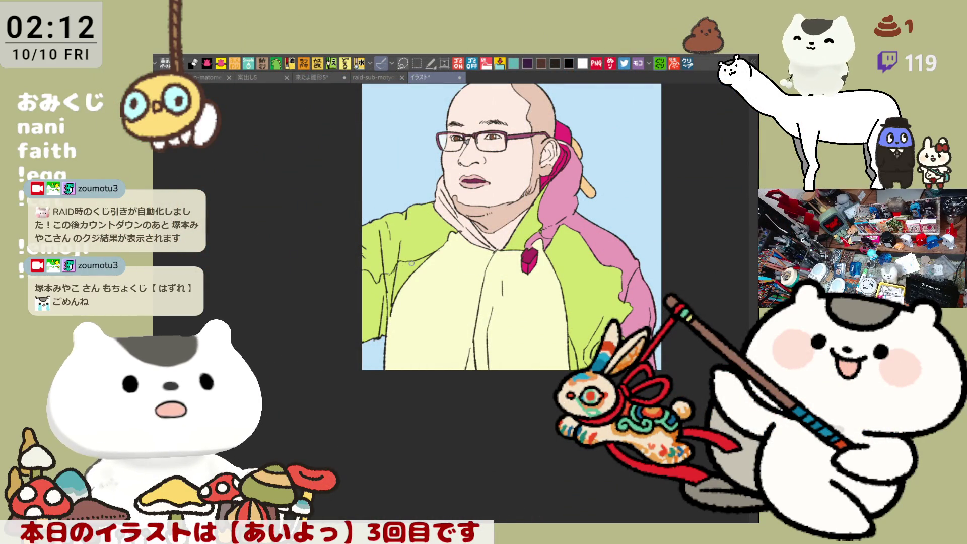
pyautogui.scroll(4, 543, 291)
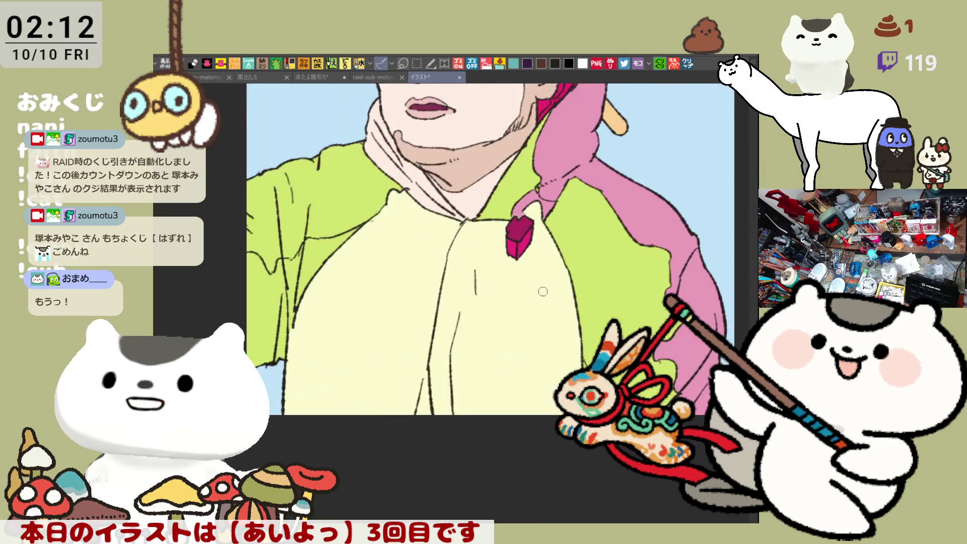
# - Fill the lower left sleeve and its gap beside the shirt with pink
pyautogui.hscroll(-3, 300, 306)
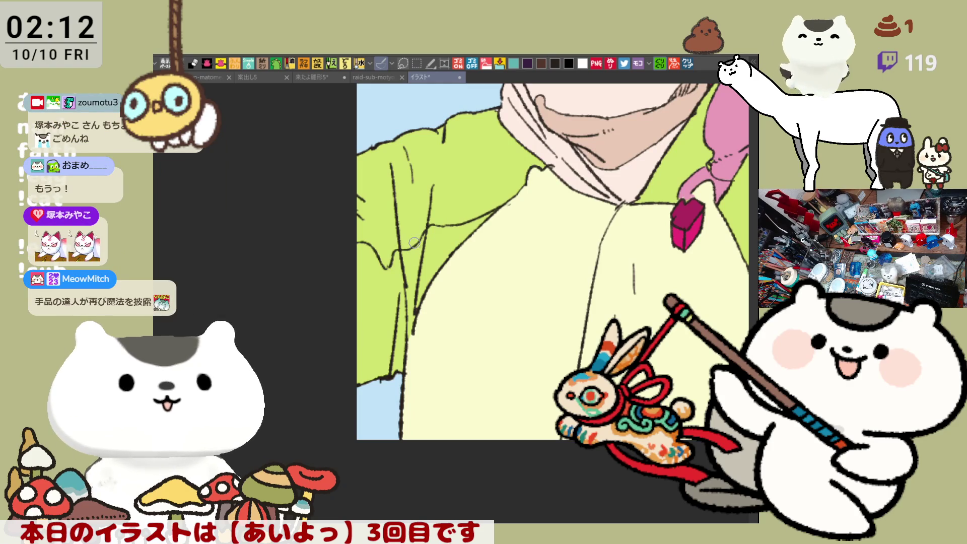
pyautogui.moveTo(716, 363); pyautogui.dragTo(582, 411)
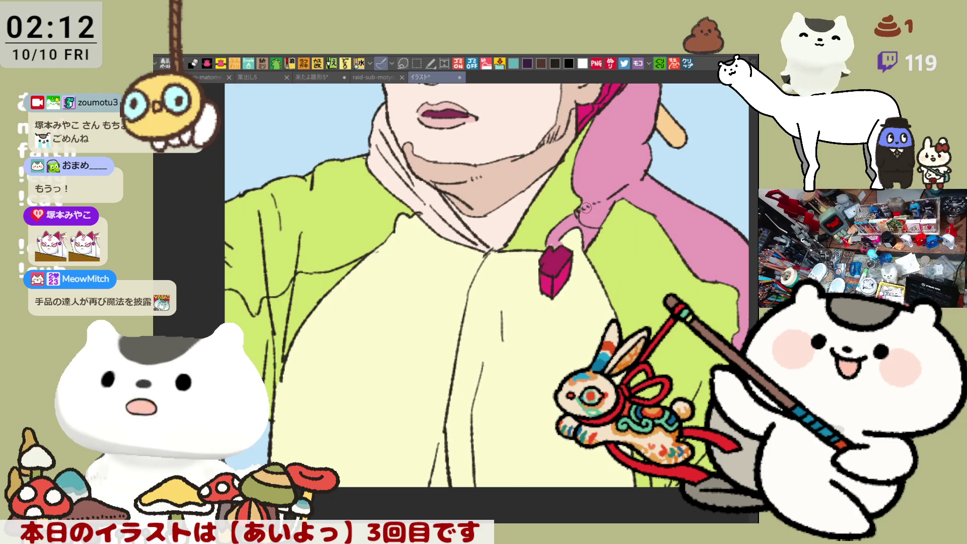
pyautogui.click(280, 310)
pyautogui.click(280, 310)
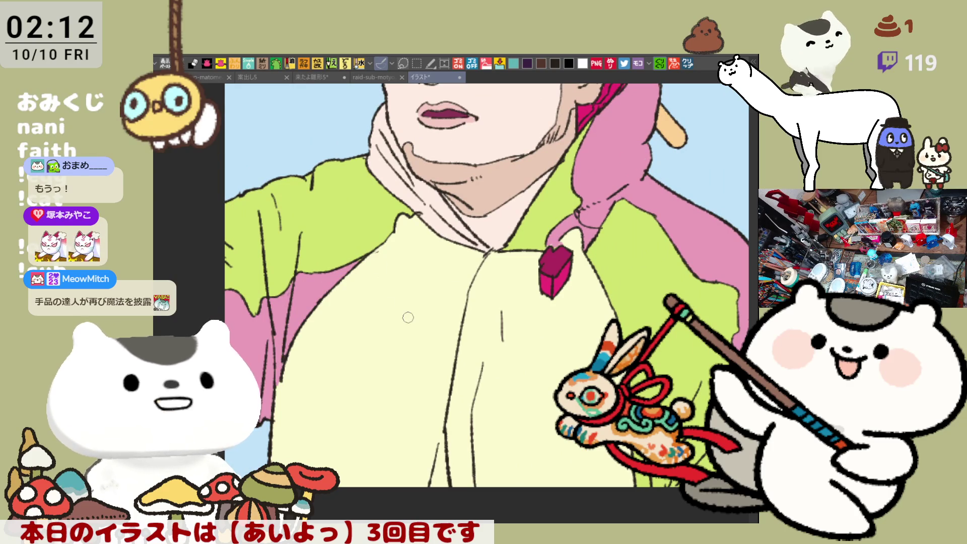
# - Fill the hood fold left of the neck with lime green
pyautogui.scroll(-1, 411, 313)
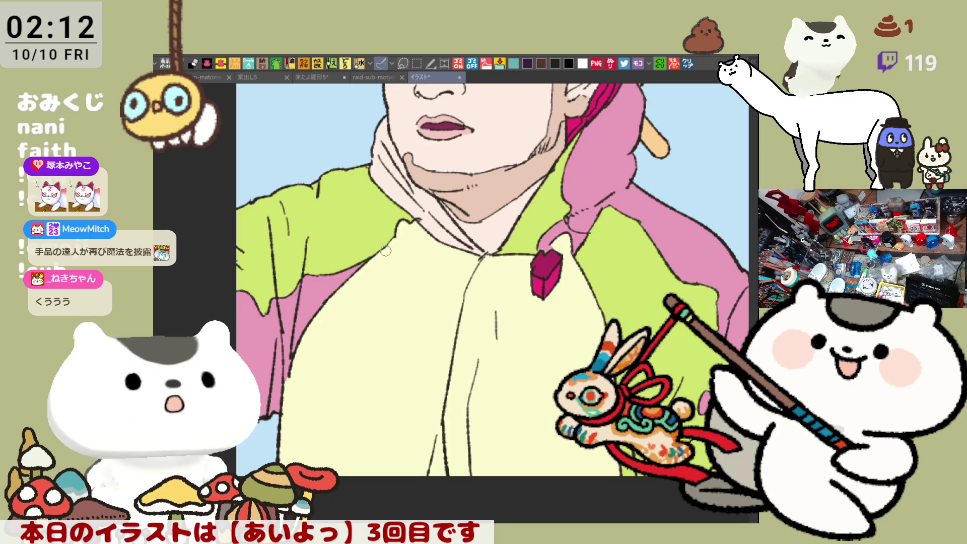
pyautogui.moveTo(384, 253); pyautogui.dragTo(480, 327)
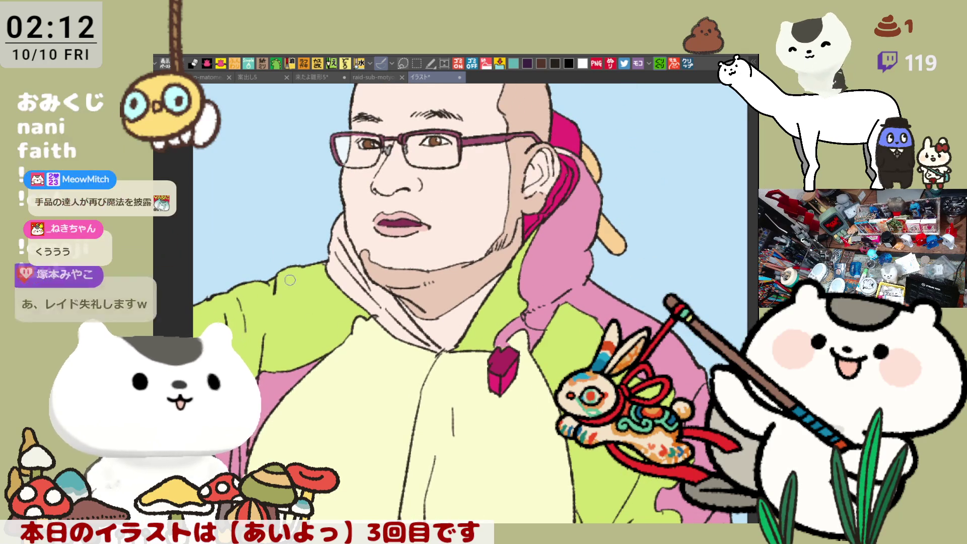
pyautogui.click(346, 273)
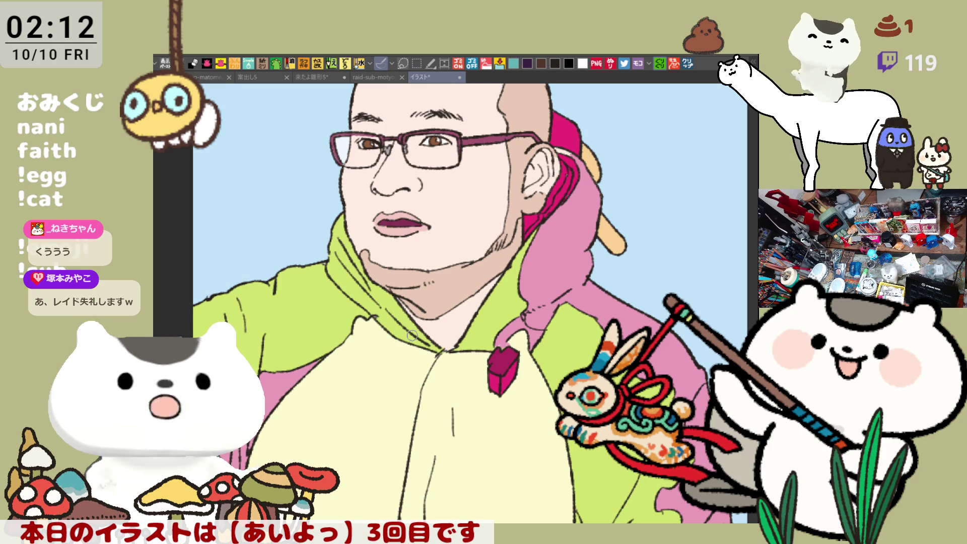
pyautogui.scroll(-5, 412, 336)
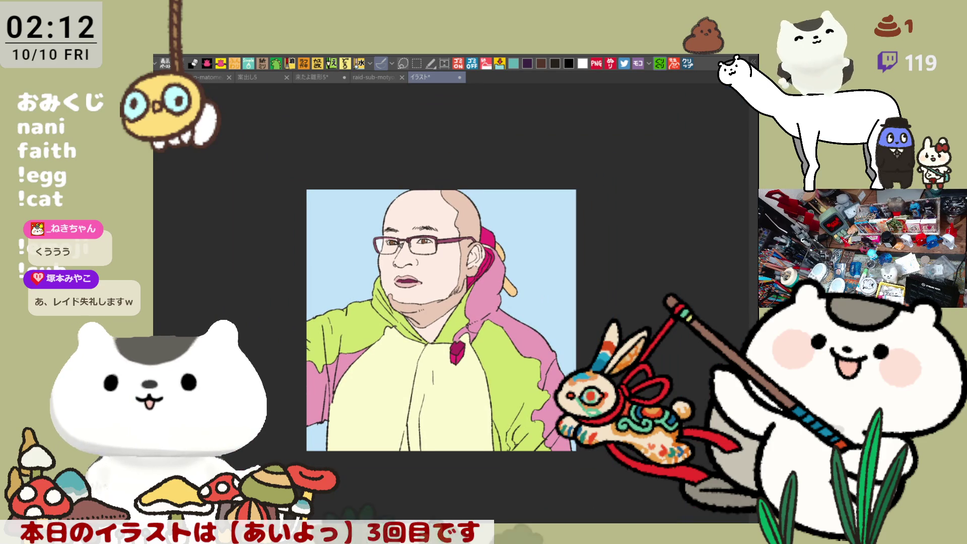
# - Toggle between the reference photo and the coloured illustration twice to compare them
pyautogui.moveTo(413, 335); pyautogui.dragTo(444, 346)
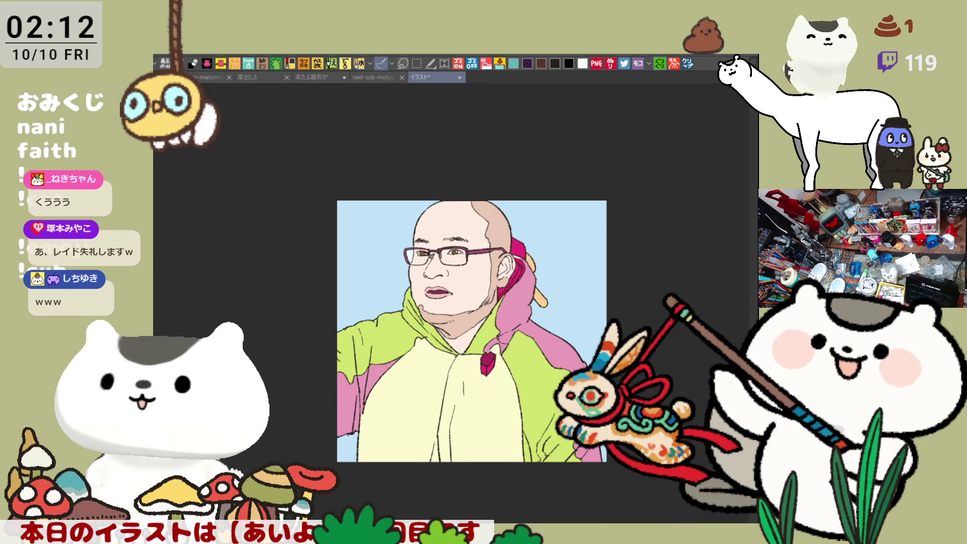
pyautogui.scroll(3, 593, 438)
pyautogui.scroll(-1, 593, 438)
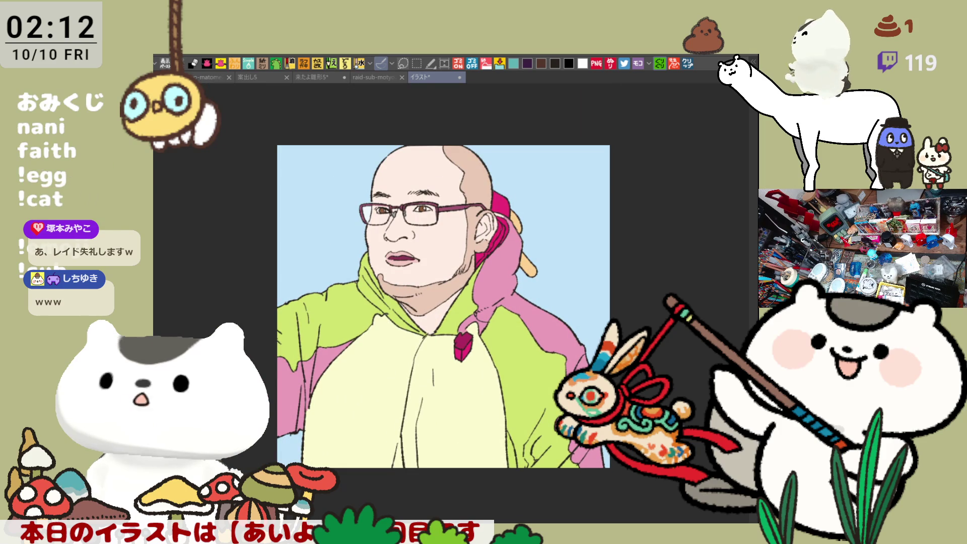
pyautogui.hotkey('alt', '[')
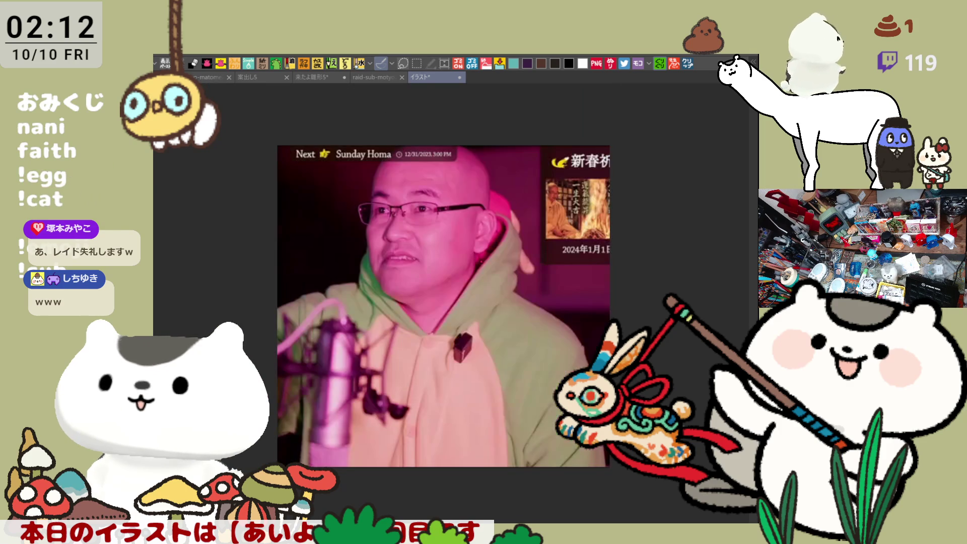
pyautogui.hotkey('alt', ']')
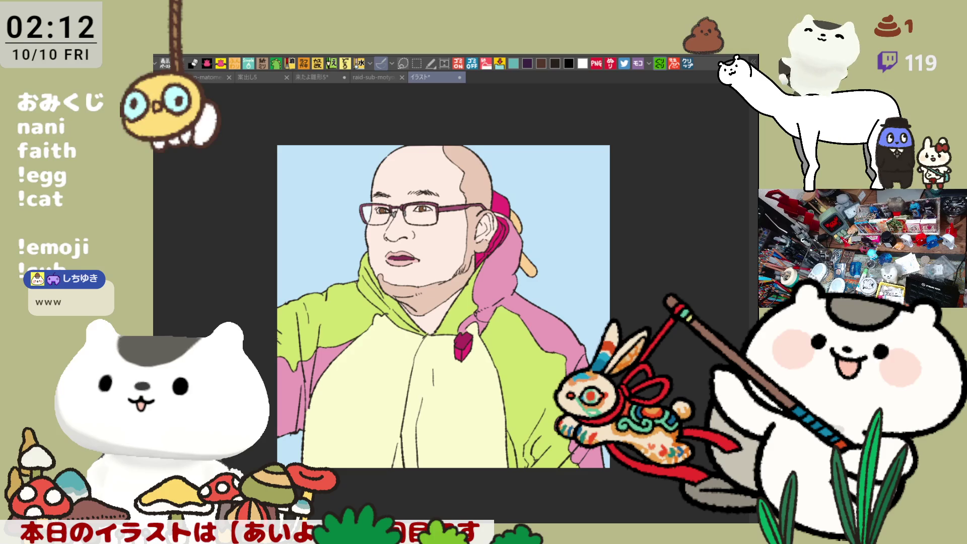
pyautogui.hotkey('alt', '[')
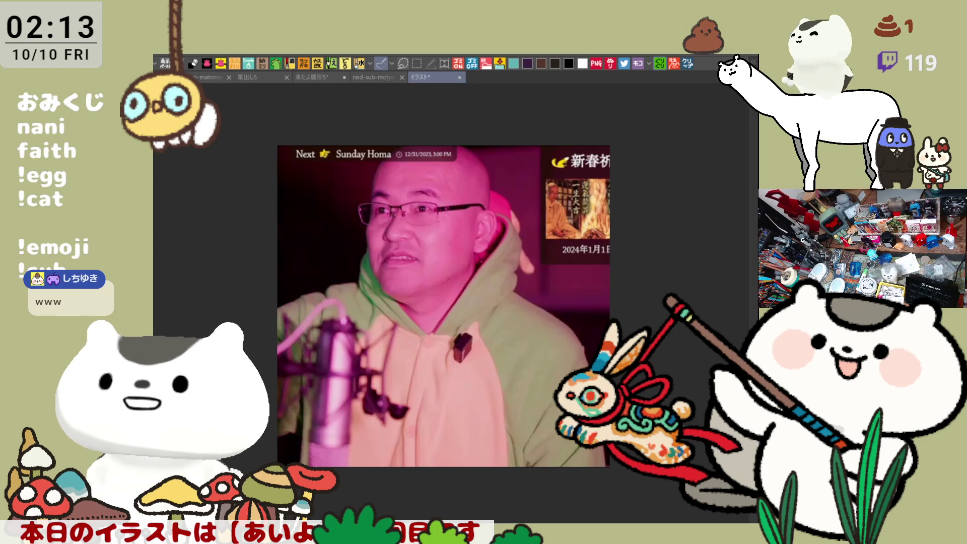
pyautogui.hotkey('alt', ']')
# - Select the entire portrait canvas, then switch to the raid-sub-motyo2510-1 document
pyautogui.moveTo(444, 307); pyautogui.dragTo(484, 324)
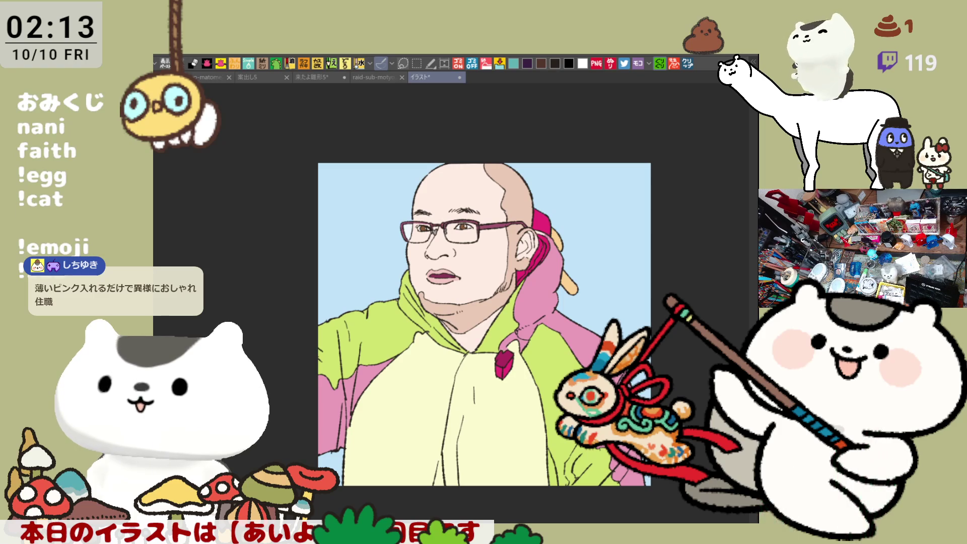
pyautogui.moveTo(679, 497); pyautogui.dragTo(627, 475)
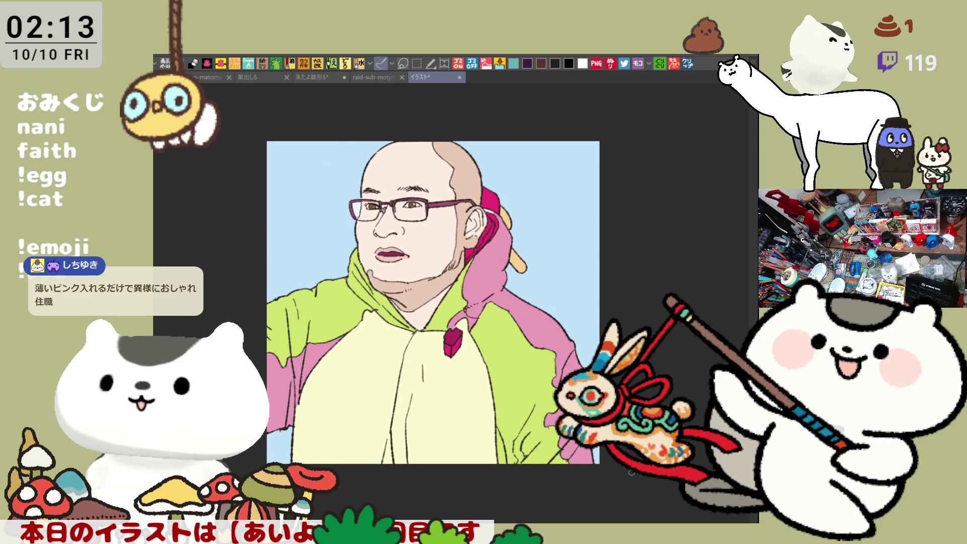
pyautogui.hotkey('ctrl', 'a')
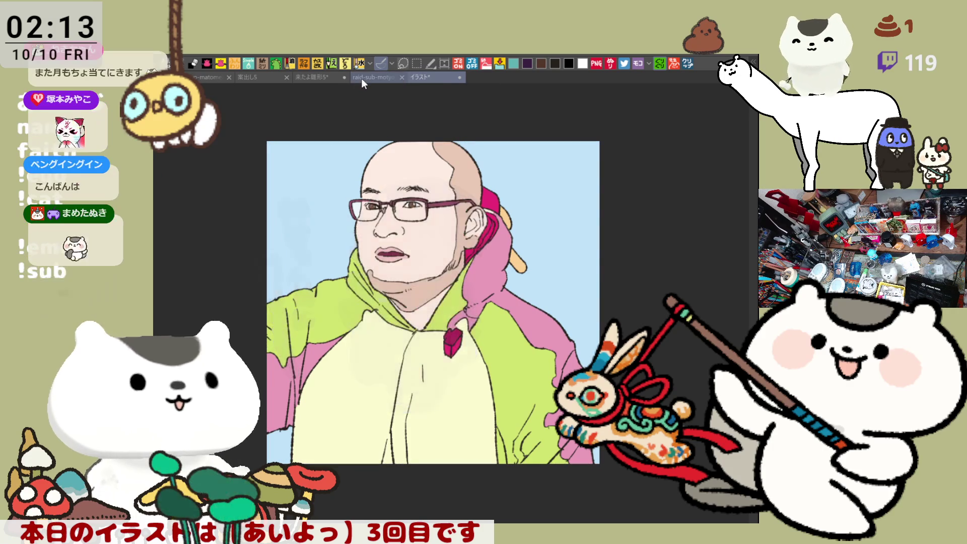
pyautogui.click(366, 78)
# - Back in raid-sub-motyo2510-1, paint a green strip down the kimono's centre and shade beside it
pyautogui.click(313, 77)
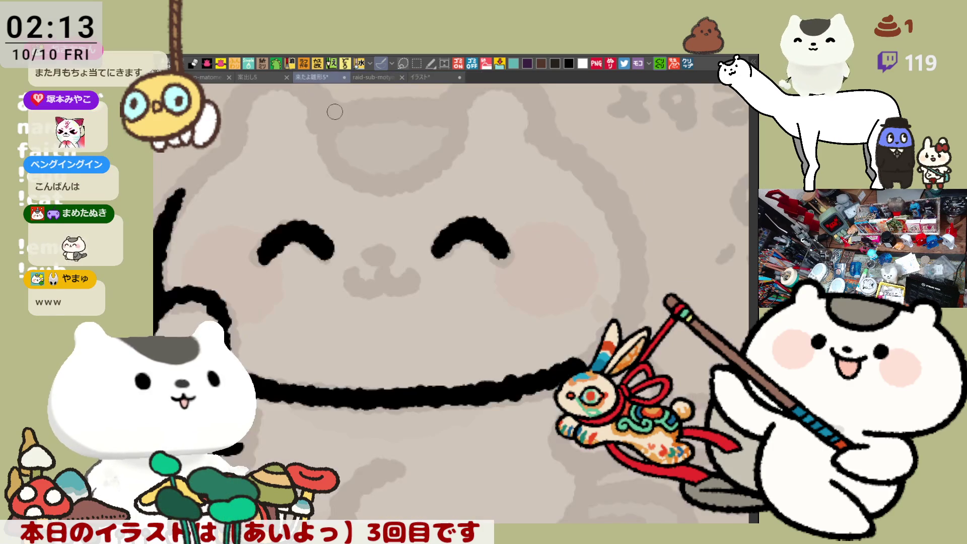
pyautogui.click(372, 77)
pyautogui.moveTo(371, 167); pyautogui.dragTo(291, 122)
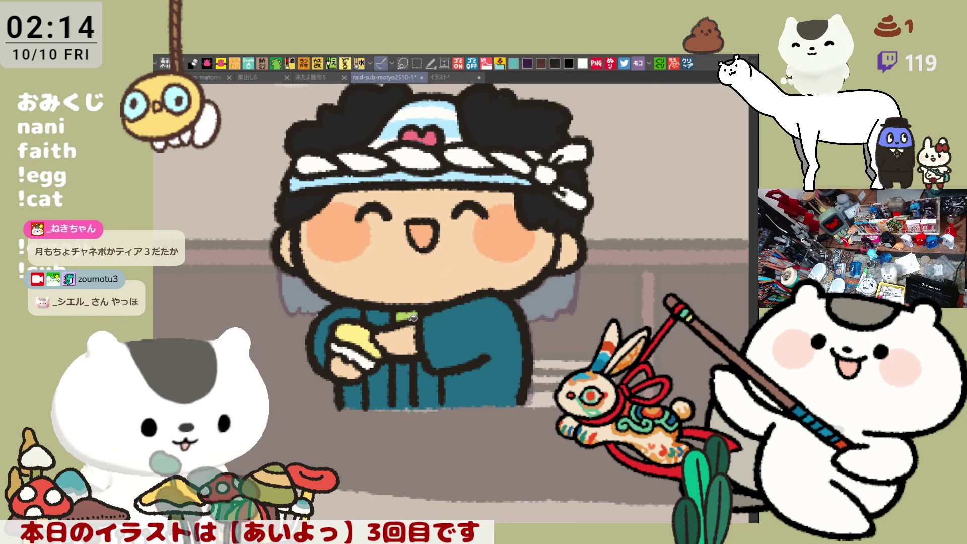
pyautogui.moveTo(414, 315); pyautogui.dragTo(403, 406)
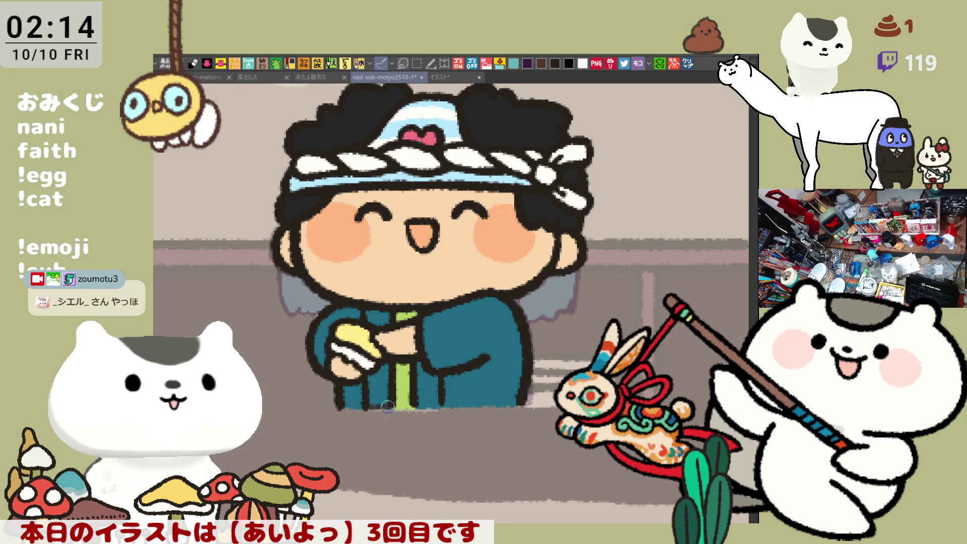
pyautogui.moveTo(413, 405)
pyautogui.mouseDown()
pyautogui.moveTo(438, 403)
pyautogui.moveTo(429, 361)
pyautogui.moveTo(389, 315)
pyautogui.mouseUp()
# - Frame the gacha section's rows of labelled character panels
pyautogui.scroll(2, 389, 315)
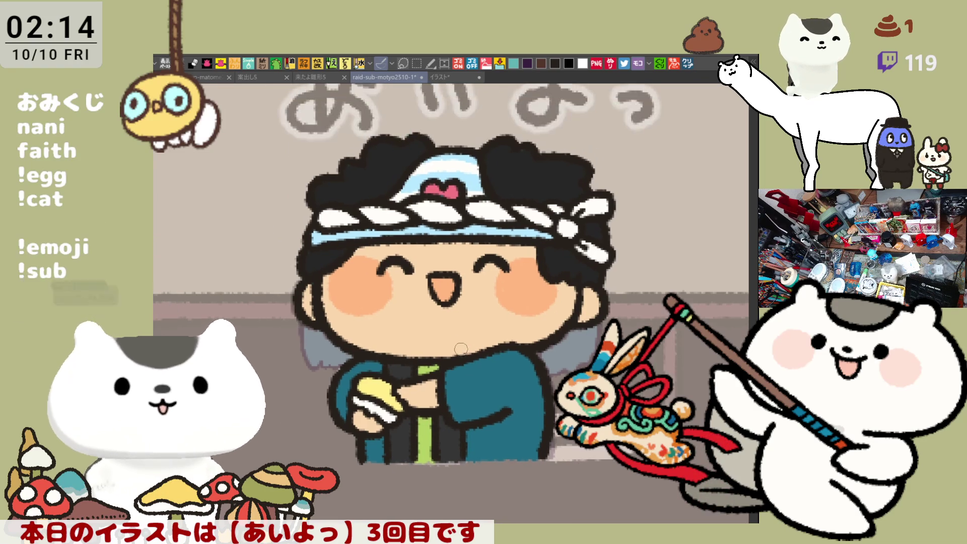
pyautogui.scroll(-5, 465, 347)
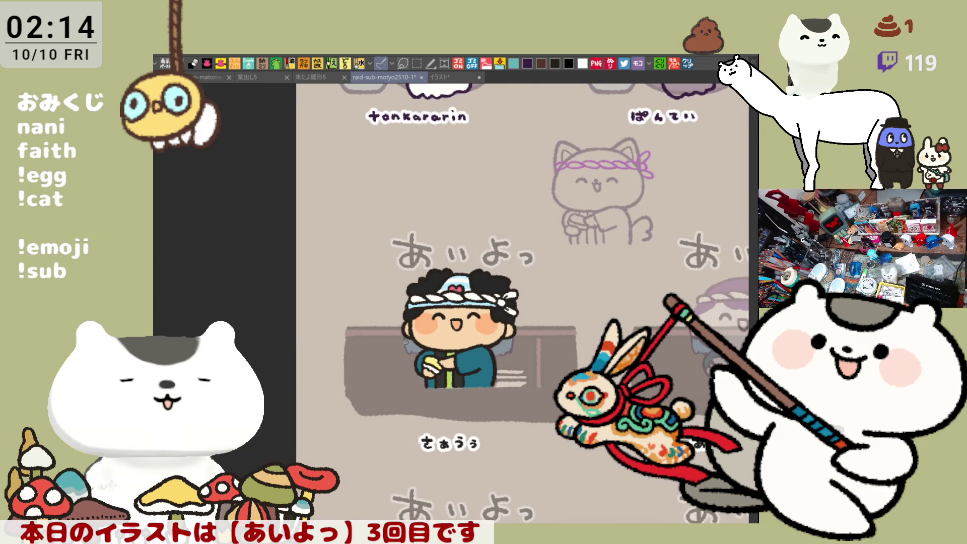
pyautogui.moveTo(538, 409)
pyautogui.mouseDown()
pyautogui.moveTo(393, 314)
pyautogui.moveTo(247, 274)
pyautogui.mouseUp()
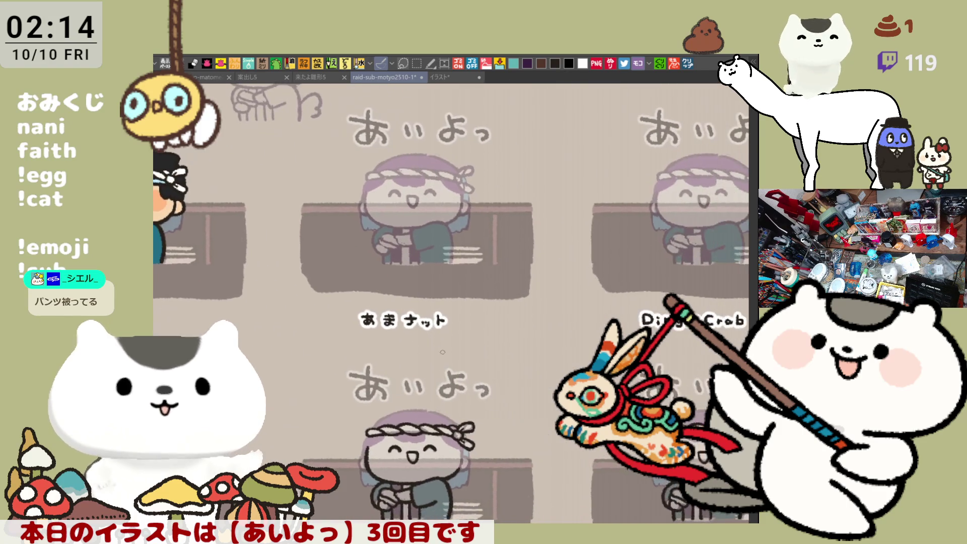
pyautogui.moveTo(438, 354); pyautogui.dragTo(485, 382)
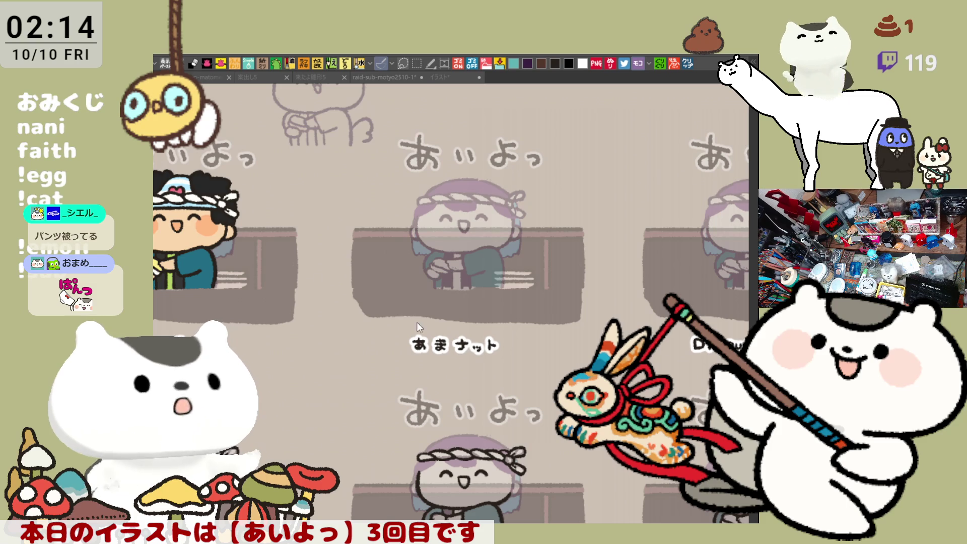
pyautogui.click(514, 349)
pyautogui.moveTo(479, 358); pyautogui.dragTo(512, 372)
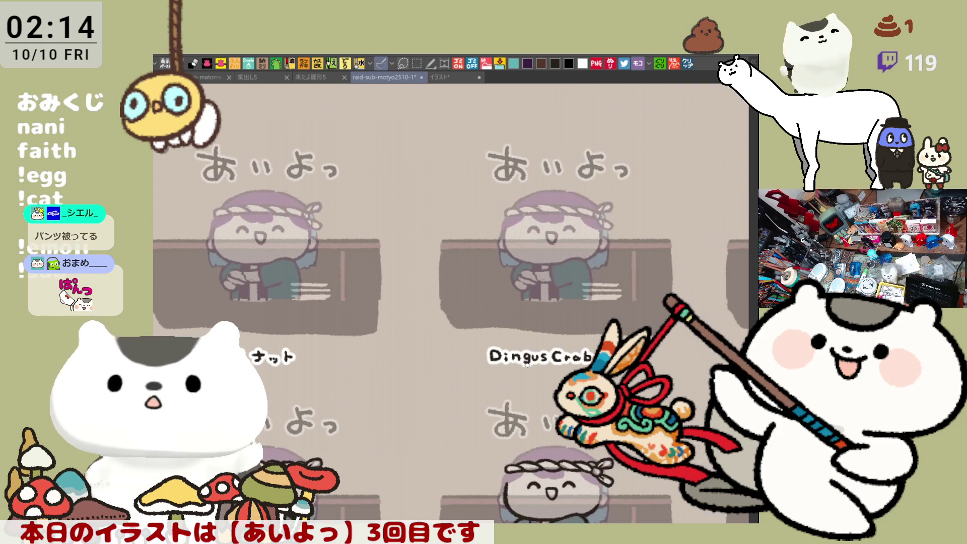
pyautogui.scroll(-2, 540, 362)
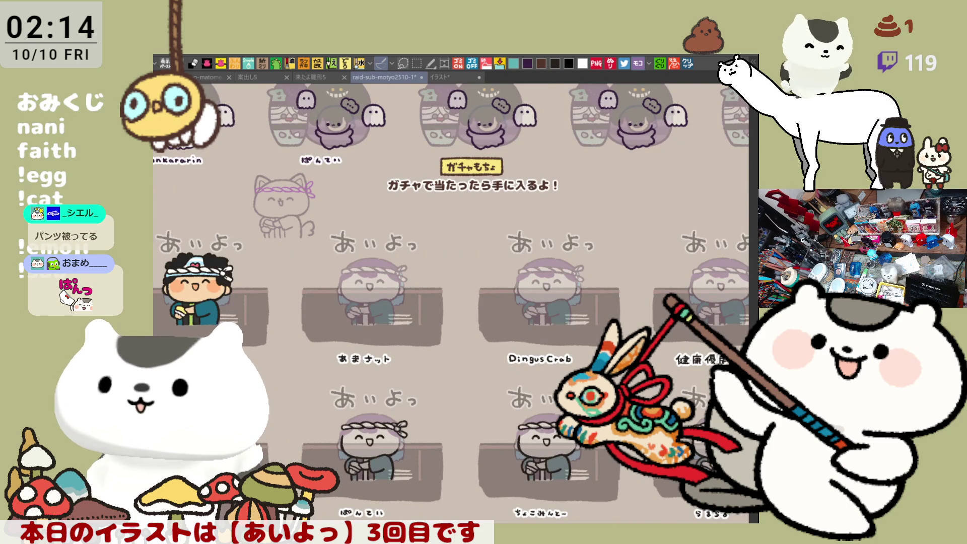
pyautogui.moveTo(540, 362); pyautogui.dragTo(513, 349)
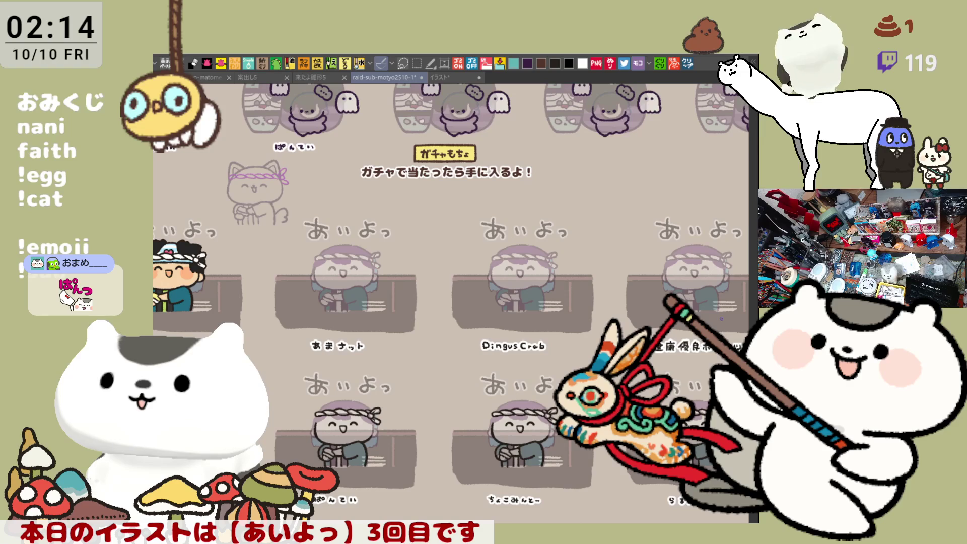
pyautogui.moveTo(573, 341)
pyautogui.mouseDown()
pyautogui.moveTo(533, 368)
pyautogui.moveTo(500, 349)
pyautogui.mouseUp()
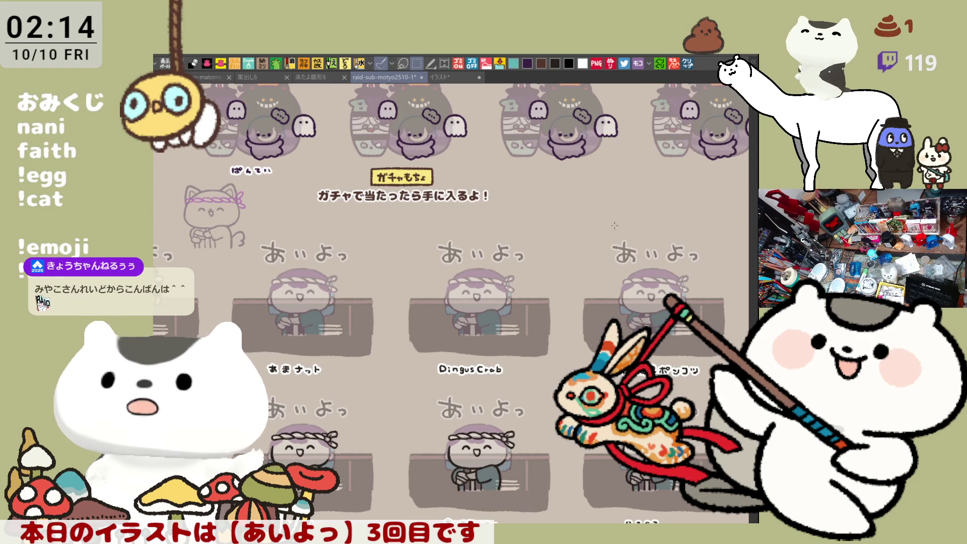
# - Erase the greyed figure from the fourth gacha panel, leaving the third panel intact
pyautogui.moveTo(421, 230)
pyautogui.mouseDown()
pyautogui.moveTo(705, 361)
pyautogui.moveTo(705, 350)
pyautogui.mouseUp()
pyautogui.press('Delete')
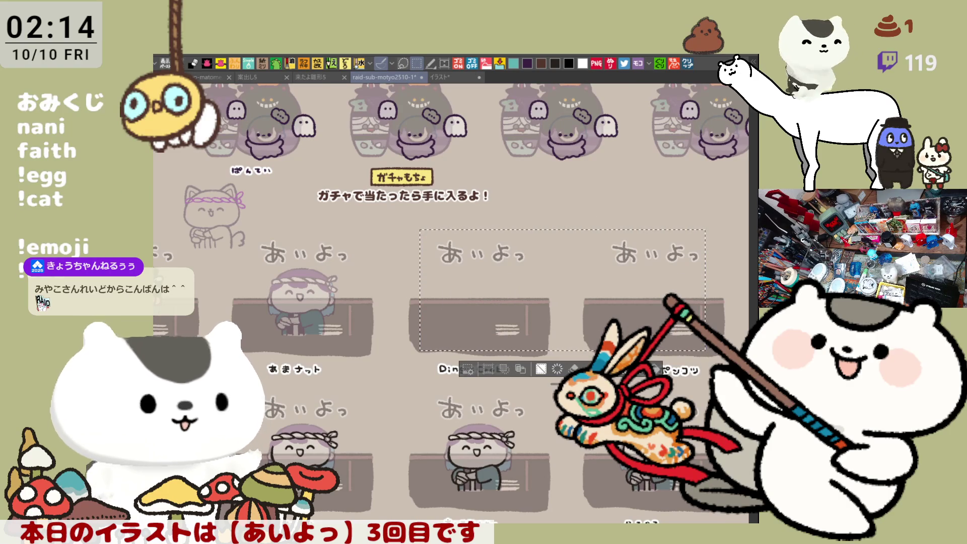
pyautogui.hotkey('ctrl', 'z')
pyautogui.hotkey('ctrl', 'd')
pyautogui.moveTo(614, 246); pyautogui.dragTo(713, 344)
pyautogui.press('Delete')
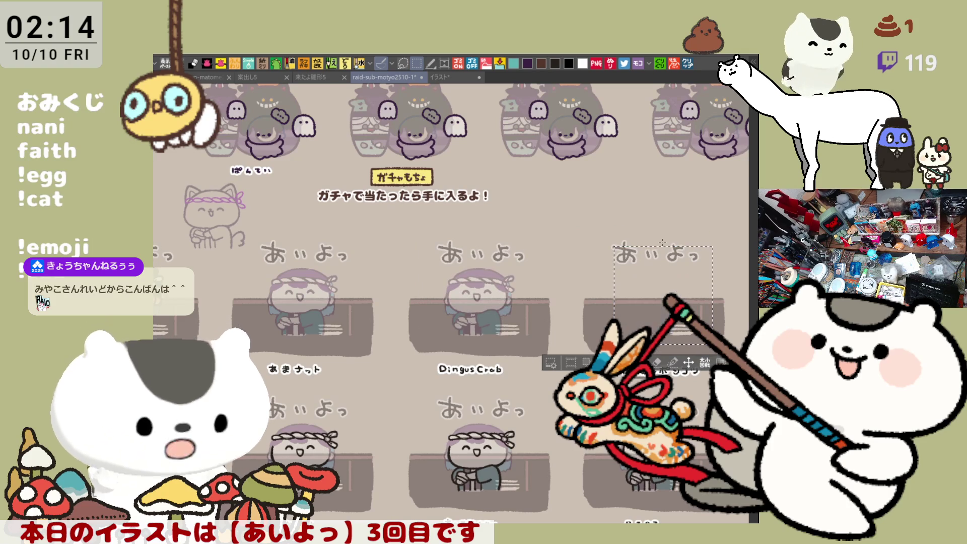
# - Copy the headband cat sketch into the emptied fourth panel, commit it, and hide the palettes
pyautogui.moveTo(173, 182)
pyautogui.mouseDown()
pyautogui.moveTo(277, 263)
pyautogui.moveTo(256, 252)
pyautogui.mouseUp()
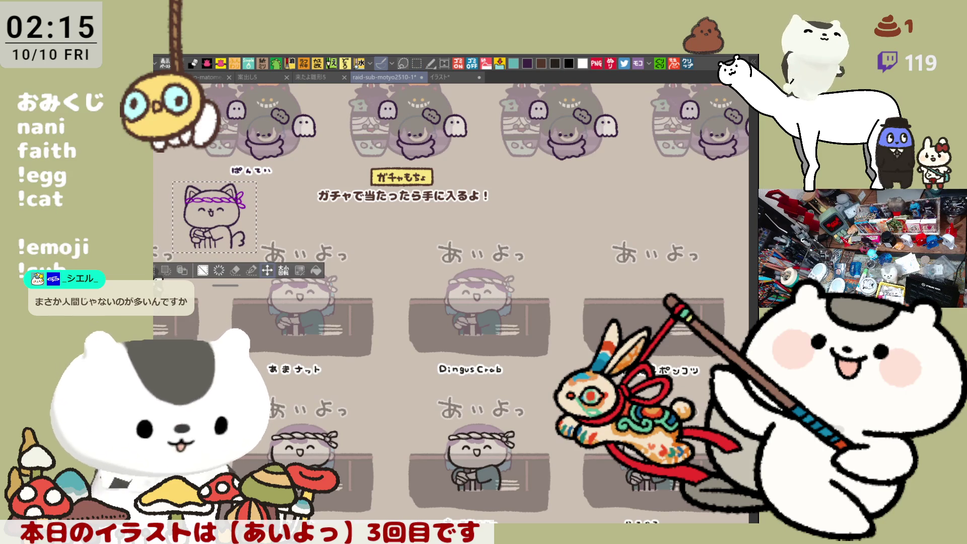
pyautogui.moveTo(657, 302); pyautogui.dragTo(655, 303)
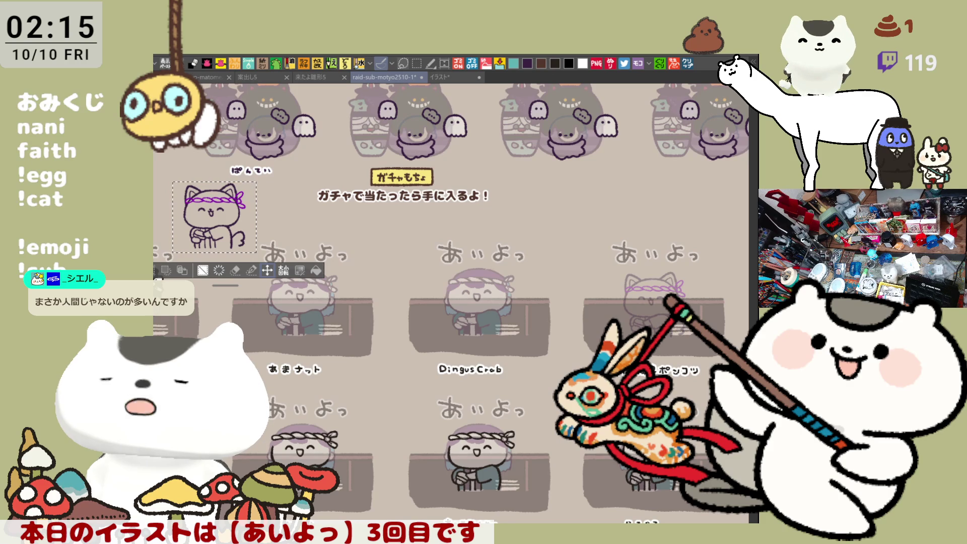
pyautogui.press('Return')
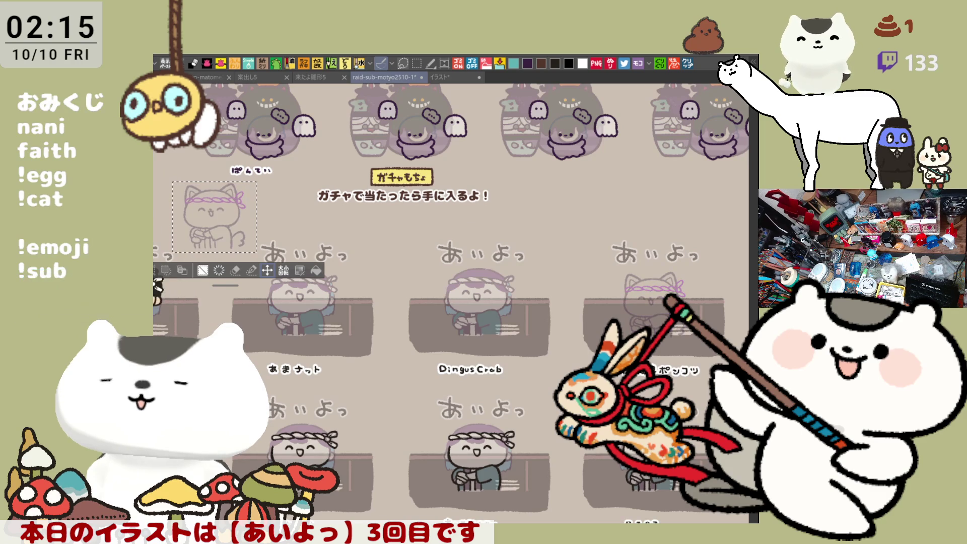
pyautogui.press('Tab')
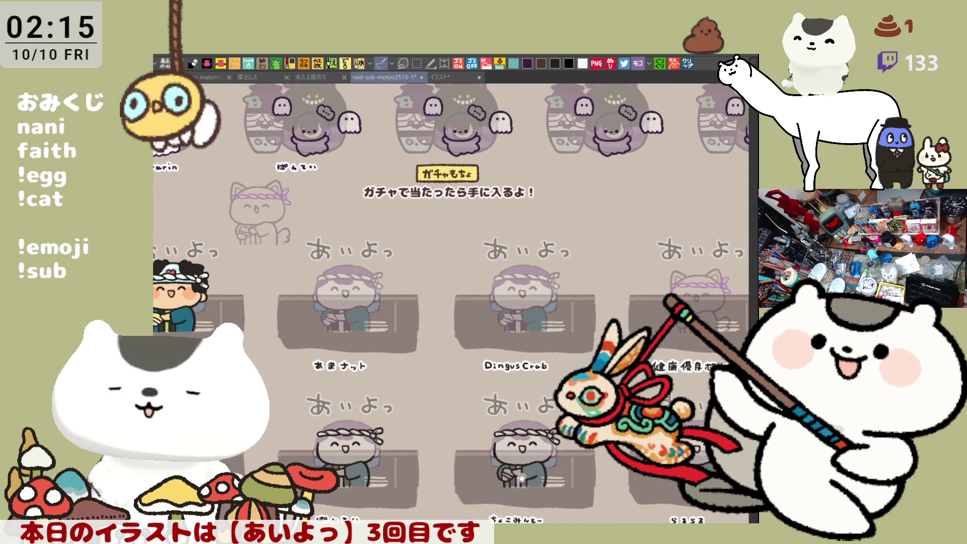
pyautogui.scroll(-5, 524, 479)
pyautogui.scroll(4, 554, 484)
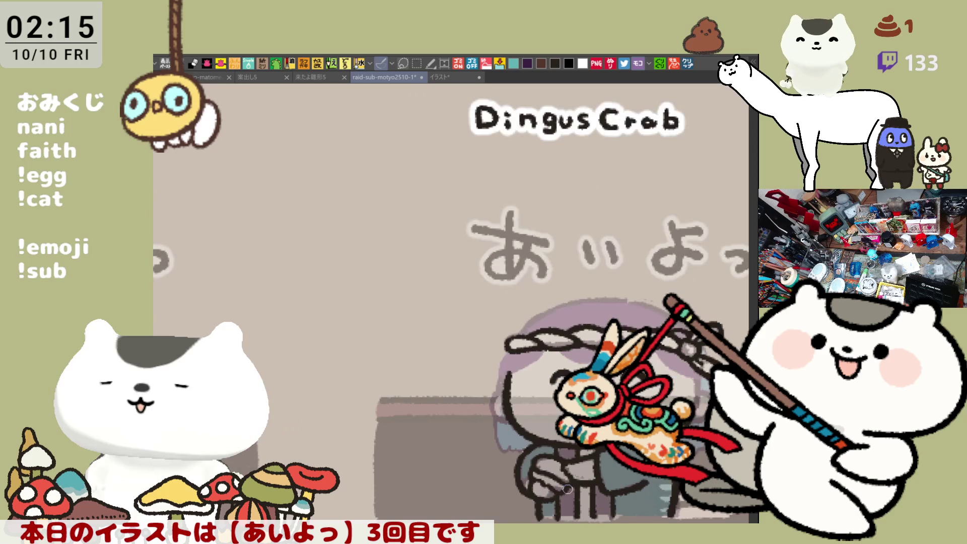
# - Zoom in on the 'あまナット' card's headband character below the あいよっ lettering
pyautogui.moveTo(356, 280)
pyautogui.mouseDown()
pyautogui.moveTo(282, 383)
pyautogui.moveTo(282, 541)
pyautogui.mouseUp()
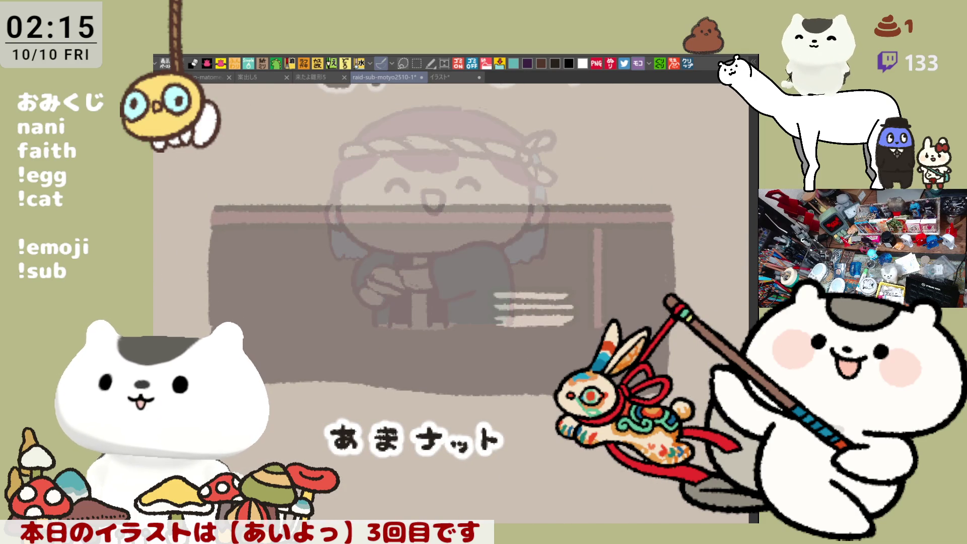
pyautogui.scroll(3, 441, 276)
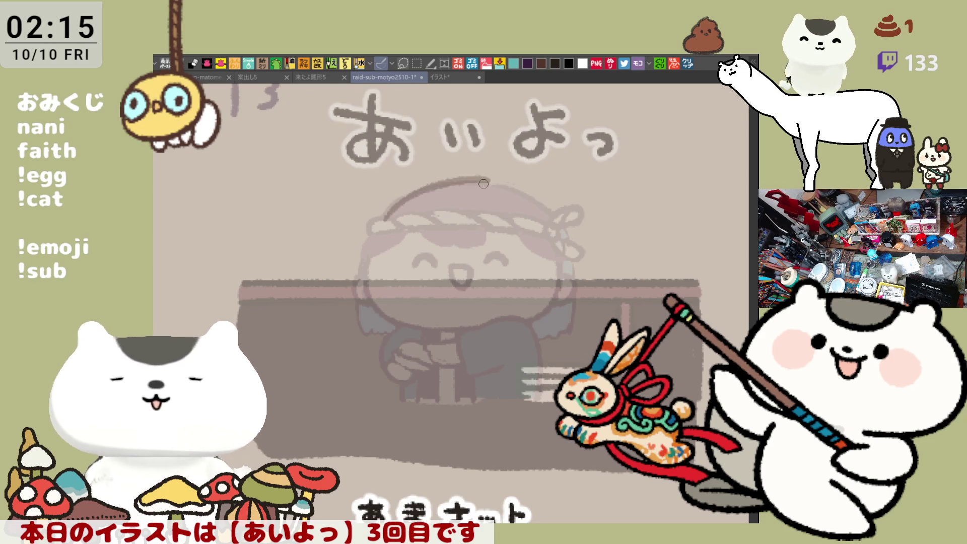
# - Draw the brown arc over the top of the second panel character's head, redoing attempts until it fits
pyautogui.moveTo(386, 221); pyautogui.dragTo(479, 183)
pyautogui.hotkey('ctrl', 'z')
pyautogui.moveTo(384, 222)
pyautogui.mouseDown()
pyautogui.moveTo(502, 191)
pyautogui.moveTo(517, 198)
pyautogui.mouseUp()
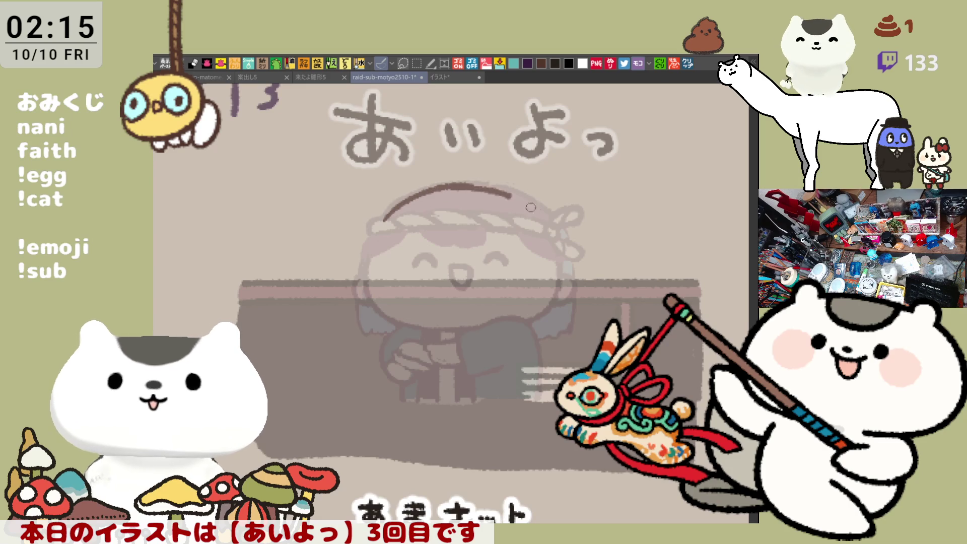
pyautogui.hotkey('ctrl', 'z')
pyautogui.moveTo(378, 223)
pyautogui.mouseDown()
pyautogui.moveTo(428, 187)
pyautogui.moveTo(524, 202)
pyautogui.mouseUp()
pyautogui.hotkey('ctrl', 'z')
pyautogui.moveTo(433, 185); pyautogui.dragTo(543, 207)
pyautogui.hotkey('ctrl', 'z')
pyautogui.moveTo(433, 187); pyautogui.dragTo(528, 202)
pyautogui.hotkey('ctrl', 'z')
pyautogui.hotkey('ctrl', 'z')
pyautogui.moveTo(378, 223)
pyautogui.mouseDown()
pyautogui.moveTo(469, 173)
pyautogui.moveTo(428, 185)
pyautogui.moveTo(537, 205)
pyautogui.mouseUp()
pyautogui.hotkey('ctrl', 'z')
pyautogui.hotkey('ctrl', 'z')
pyautogui.moveTo(444, 180); pyautogui.dragTo(535, 197)
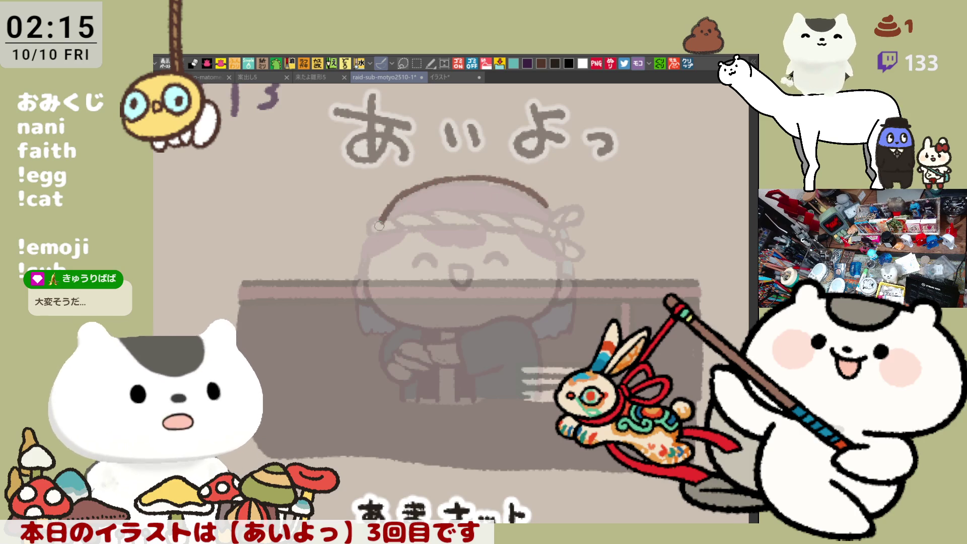
# - Continue the brown outline down the left side of the head, discarding the right-end downward curve
pyautogui.moveTo(417, 185); pyautogui.dragTo(379, 226)
pyautogui.moveTo(551, 207); pyautogui.dragTo(564, 240)
pyautogui.hotkey('ctrl', 'z')
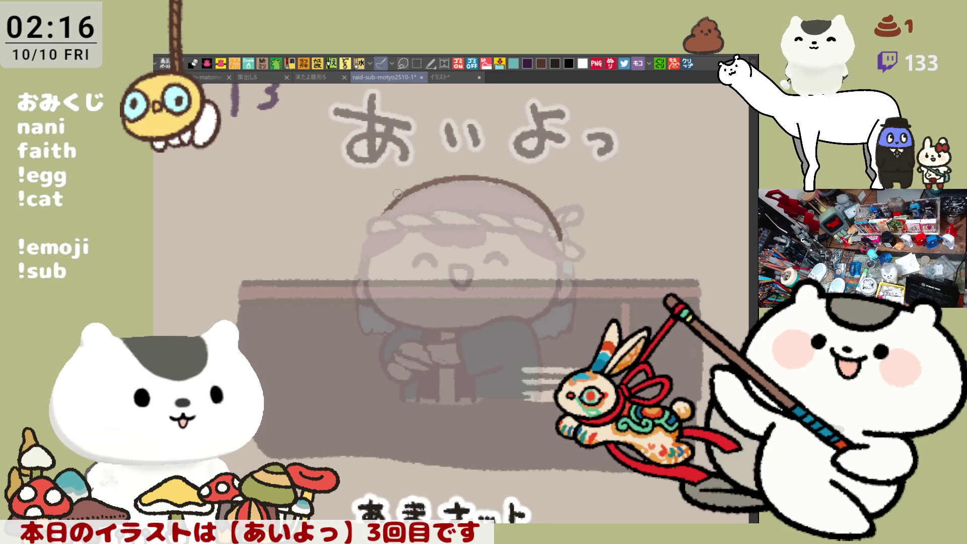
pyautogui.moveTo(383, 212); pyautogui.dragTo(363, 253)
pyautogui.hotkey('ctrl', 'z')
pyautogui.moveTo(403, 194); pyautogui.dragTo(366, 257)
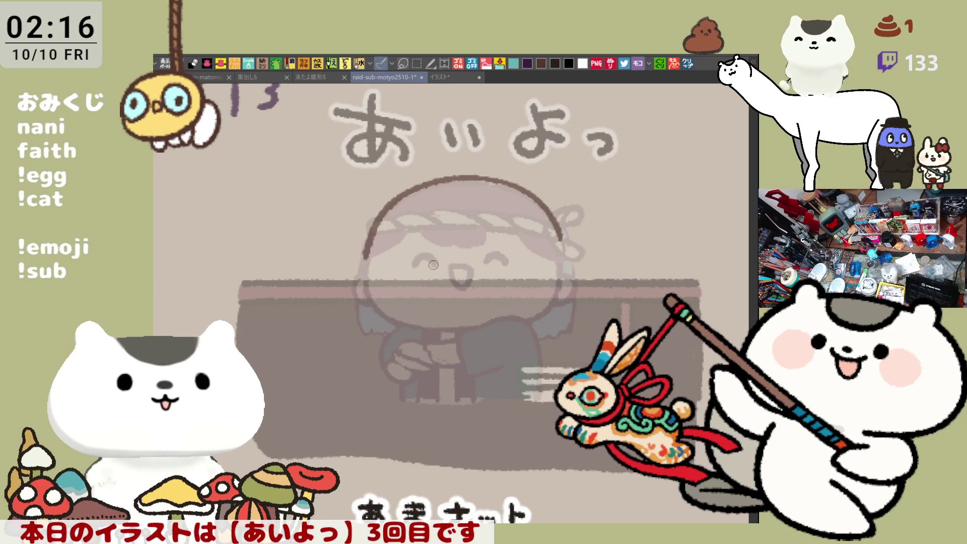
pyautogui.moveTo(364, 256); pyautogui.dragTo(361, 297)
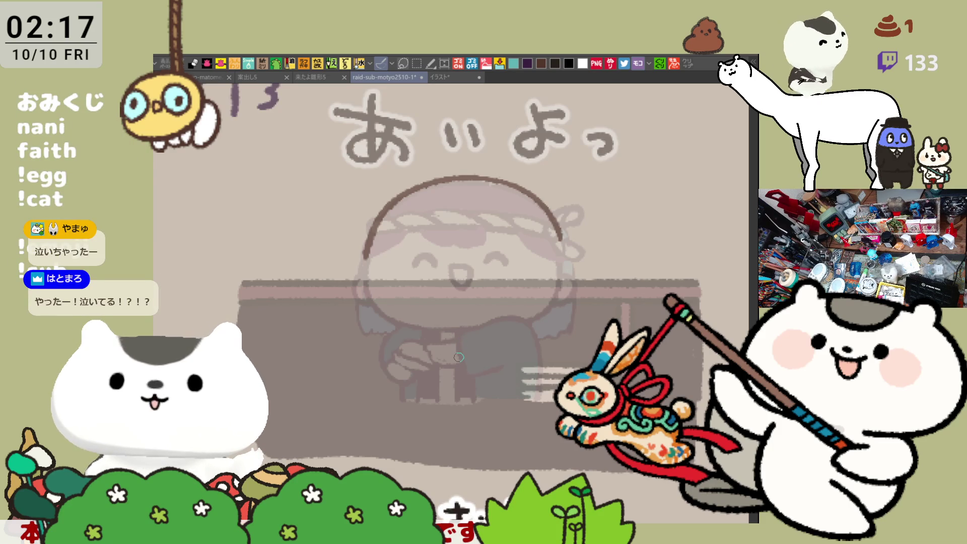
pyautogui.scroll(-5, 458, 357)
# - Zoom out, pan to a lower left-hand panel, and zoom in on the blank space below it
pyautogui.scroll(-5, 436, 371)
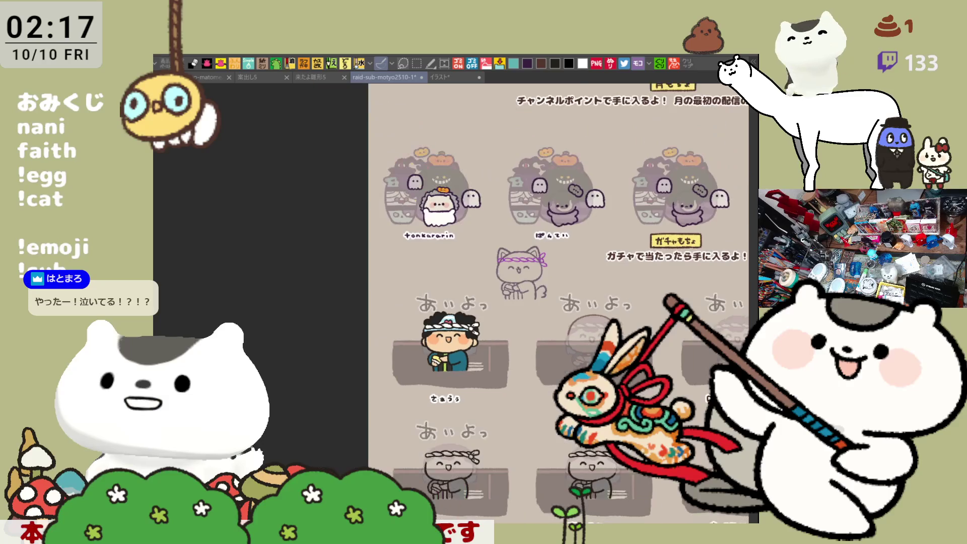
pyautogui.moveTo(437, 371); pyautogui.dragTo(453, 288)
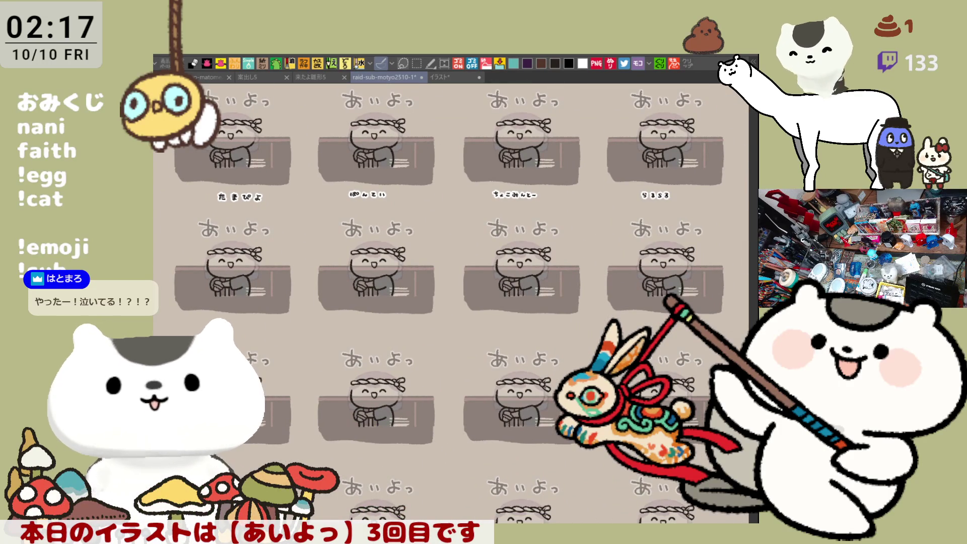
pyautogui.moveTo(371, 460); pyautogui.dragTo(519, 445)
pyautogui.scroll(5, 485, 371)
pyautogui.scroll(2, 485, 371)
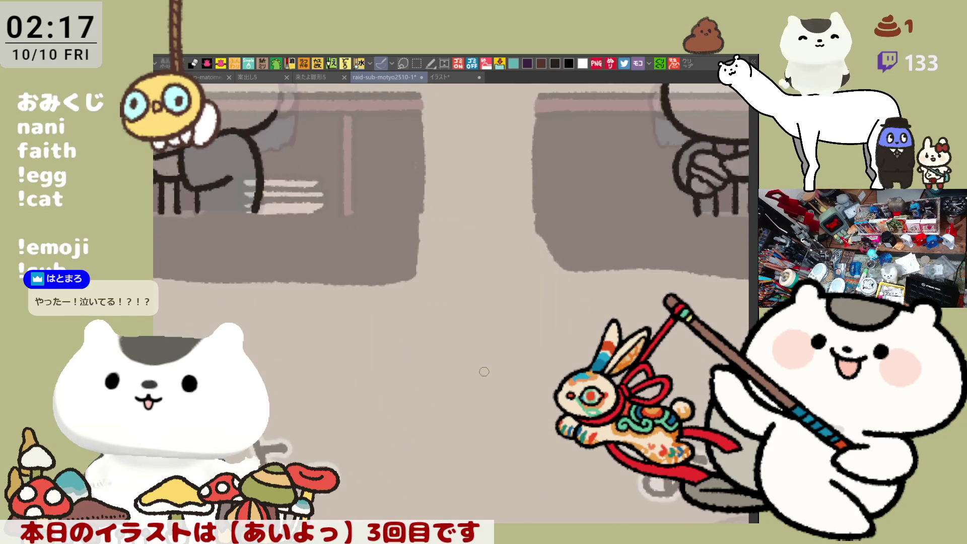
pyautogui.scroll(-3, 303, 324)
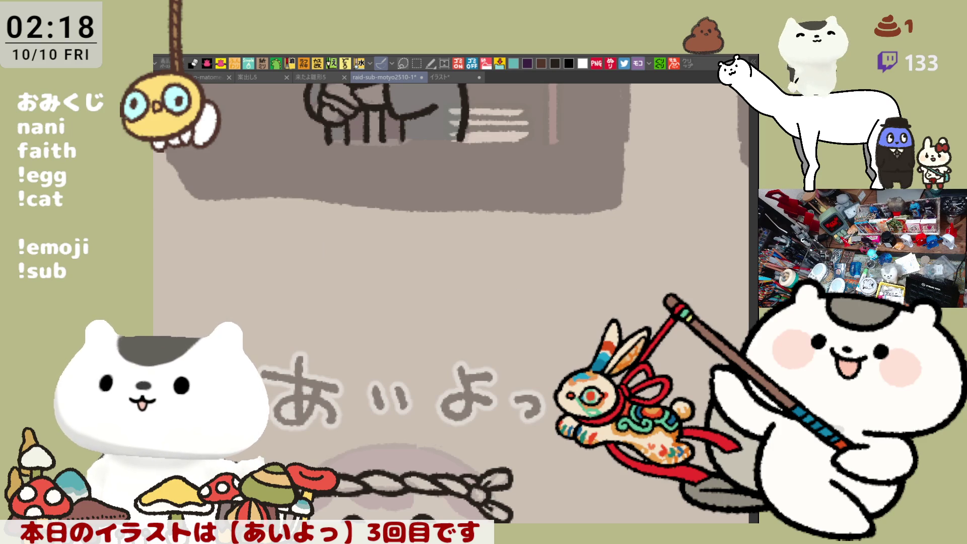
# - Hand-letter the viewer's name under the panel, then pan back up to the ガチャもちょ heading
pyautogui.moveTo(313, 241)
pyautogui.mouseDown()
pyautogui.moveTo(313, 258)
pyautogui.moveTo(336, 242)
pyautogui.moveTo(335, 255)
pyautogui.mouseUp()
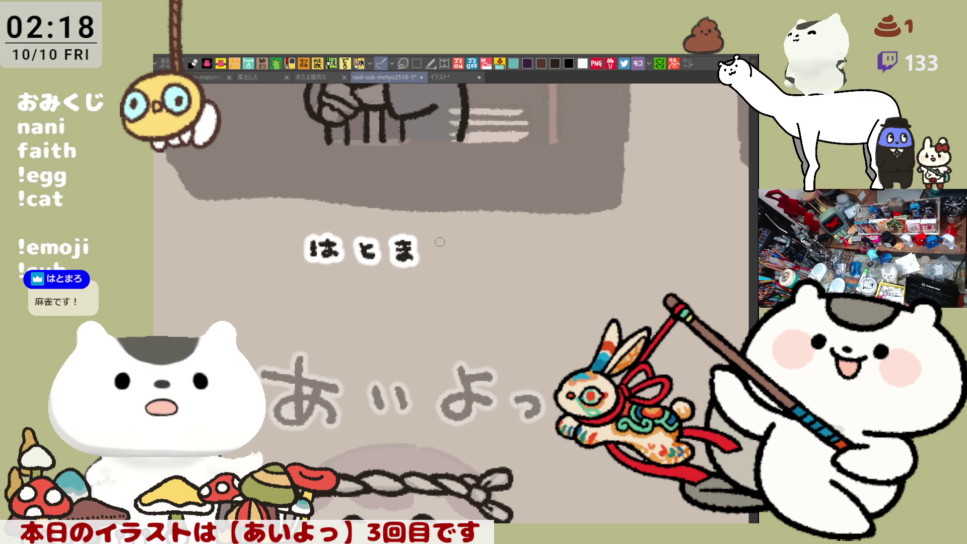
pyautogui.moveTo(438, 242); pyautogui.dragTo(441, 256)
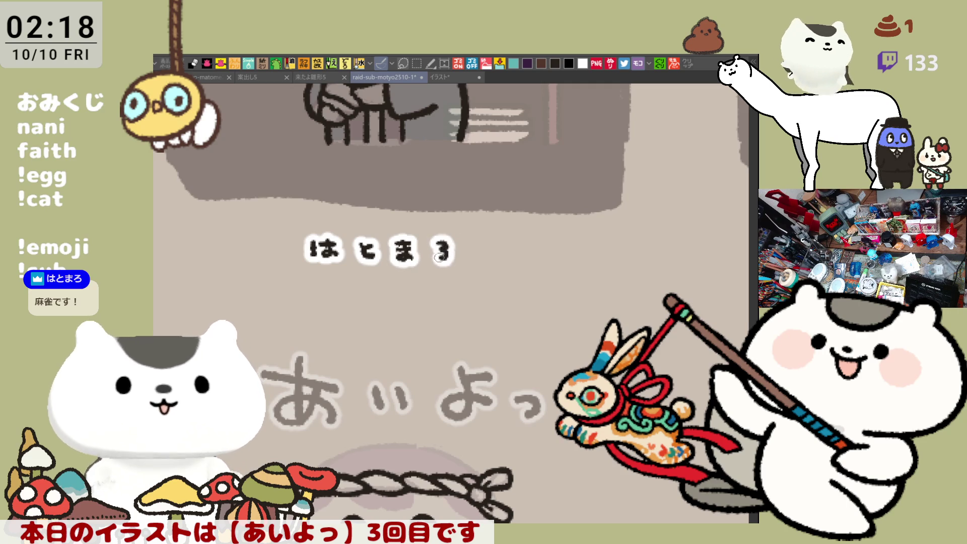
pyautogui.moveTo(589, 257)
pyautogui.mouseDown()
pyautogui.moveTo(510, 265)
pyautogui.moveTo(623, 267)
pyautogui.moveTo(504, 293)
pyautogui.moveTo(410, 285)
pyautogui.mouseUp()
pyautogui.moveTo(616, 225)
pyautogui.mouseDown()
pyautogui.moveTo(453, 302)
pyautogui.moveTo(529, 353)
pyautogui.moveTo(529, 328)
pyautogui.moveTo(450, 198)
pyautogui.moveTo(504, 252)
pyautogui.moveTo(453, 302)
pyautogui.moveTo(508, 354)
pyautogui.moveTo(503, 302)
pyautogui.mouseUp()
pyautogui.moveTo(529, 246)
pyautogui.mouseDown()
pyautogui.moveTo(535, 351)
pyautogui.moveTo(672, 308)
pyautogui.moveTo(418, 298)
pyautogui.mouseUp()
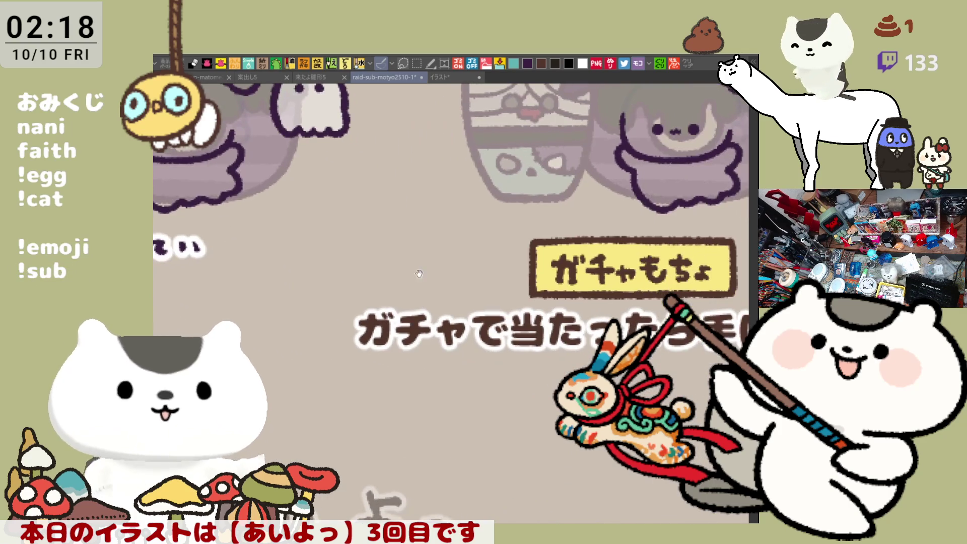
# - Select the monthly-sub section below the RAID header and nudge it slightly upward
pyautogui.scroll(-5, 423, 267)
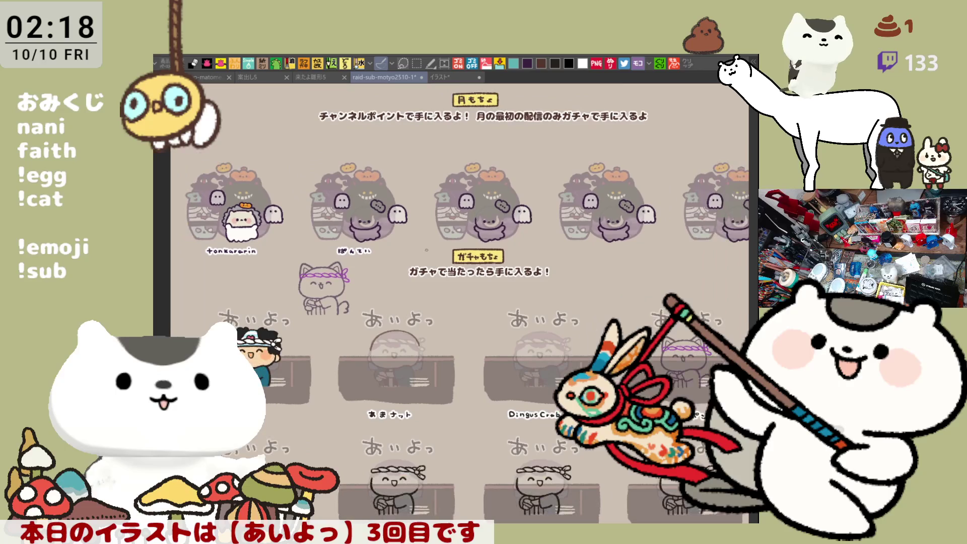
pyautogui.moveTo(424, 248); pyautogui.dragTo(384, 329)
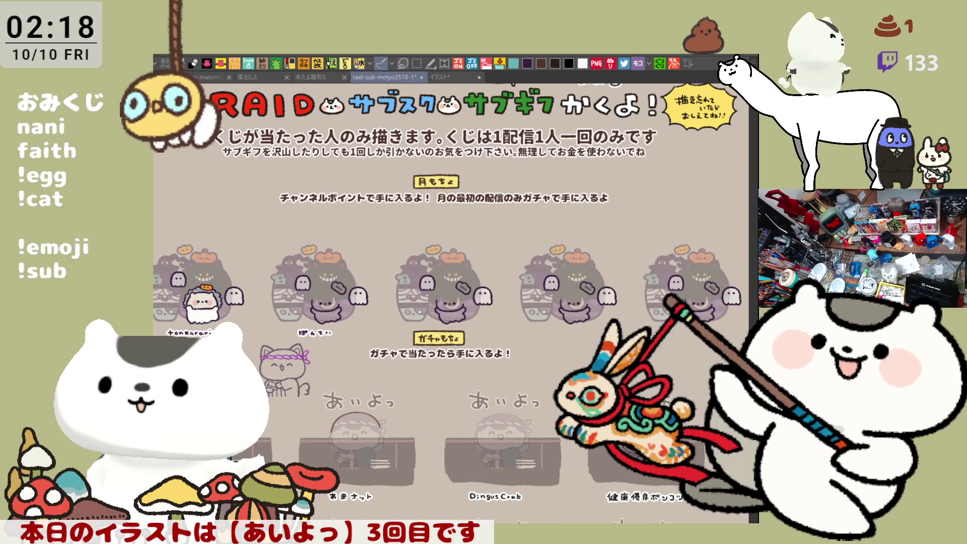
pyautogui.scroll(-1, 459, 376)
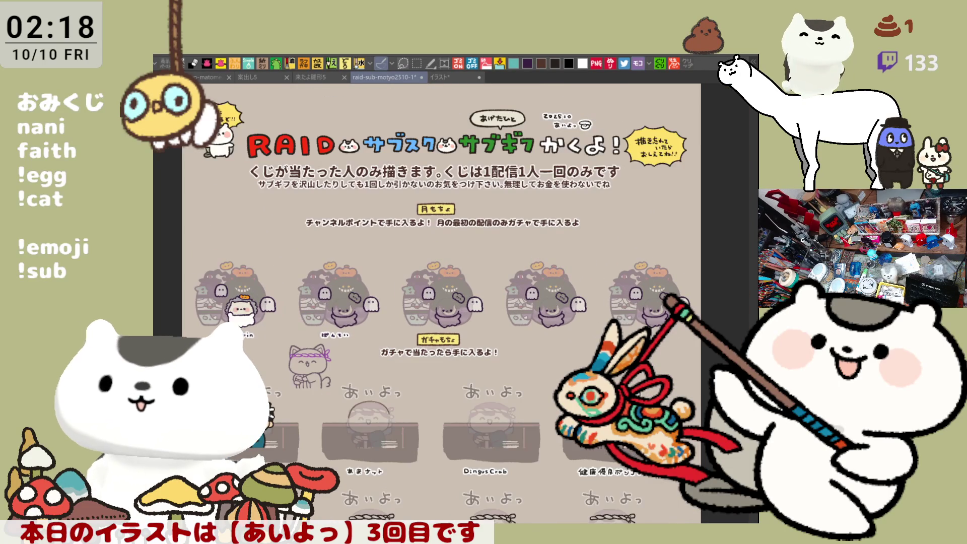
pyautogui.moveTo(184, 215)
pyautogui.mouseDown()
pyautogui.moveTo(714, 331)
pyautogui.moveTo(710, 340)
pyautogui.mouseUp()
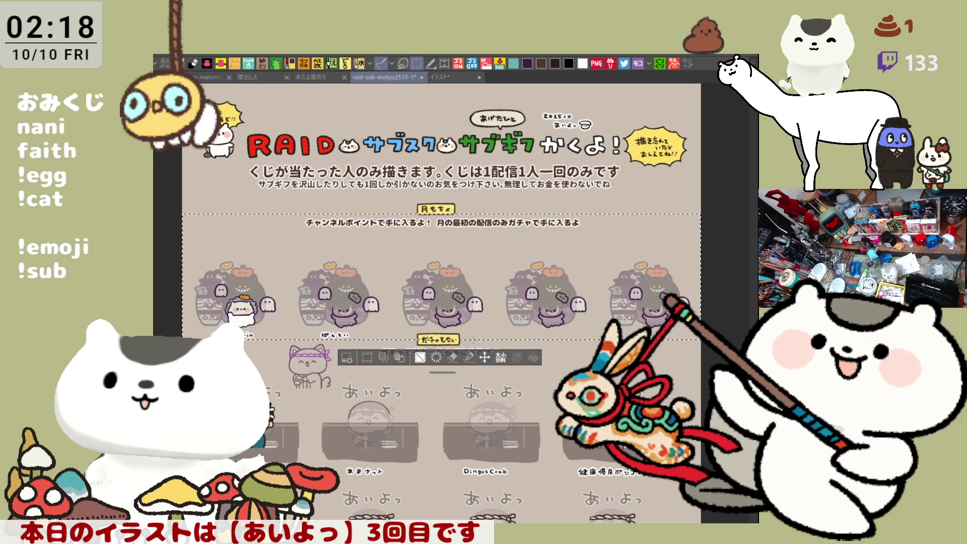
pyautogui.click(484, 357)
pyautogui.moveTo(506, 315); pyautogui.dragTo(506, 296)
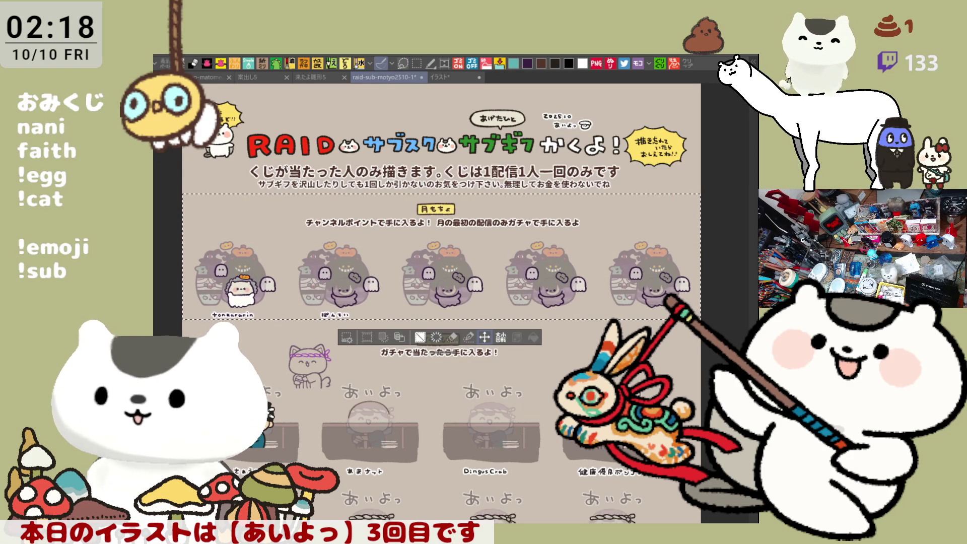
pyautogui.hotkey('ctrl', 'd')
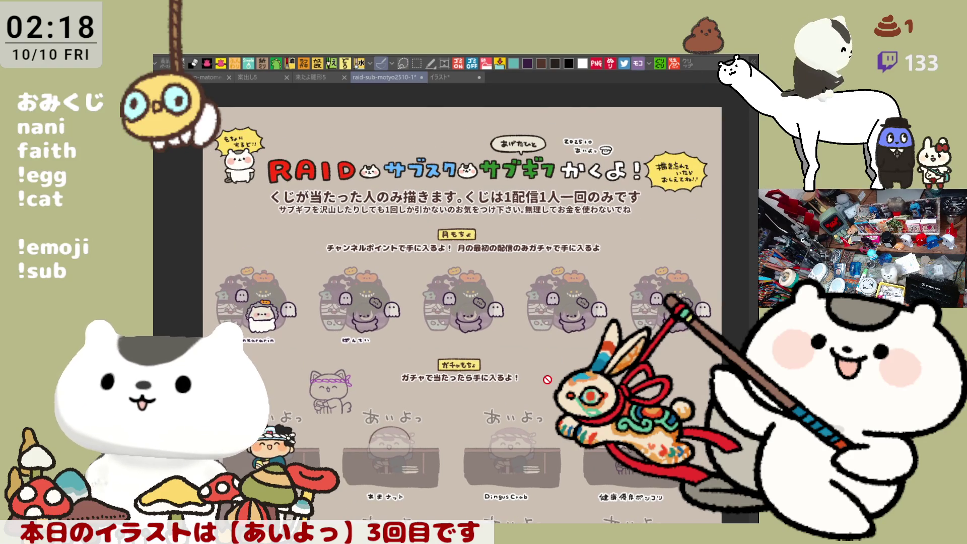
# - Zoom in on the blank name spot beneath the third ghost panel of the top row
pyautogui.scroll(-3, 547, 379)
pyautogui.scroll(3, 567, 370)
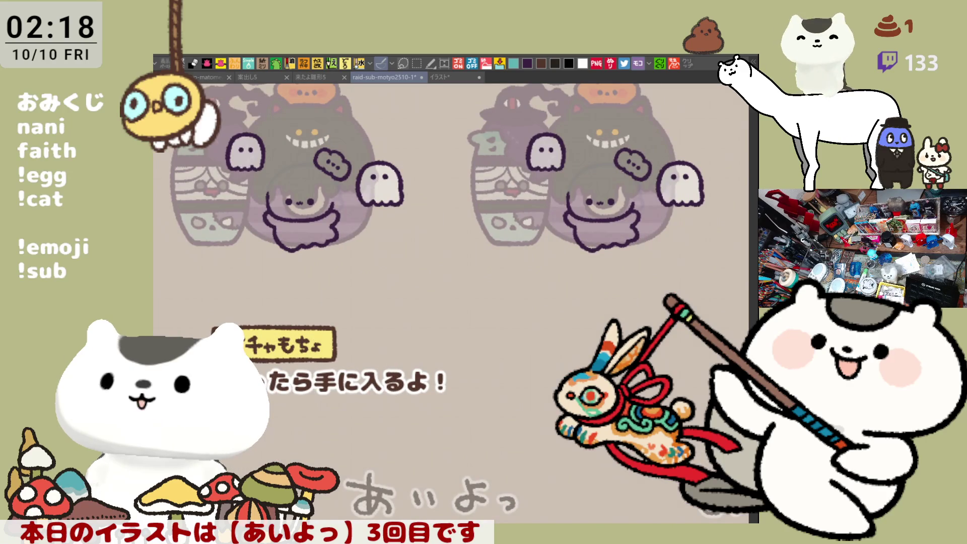
pyautogui.moveTo(258, 253); pyautogui.dragTo(450, 220)
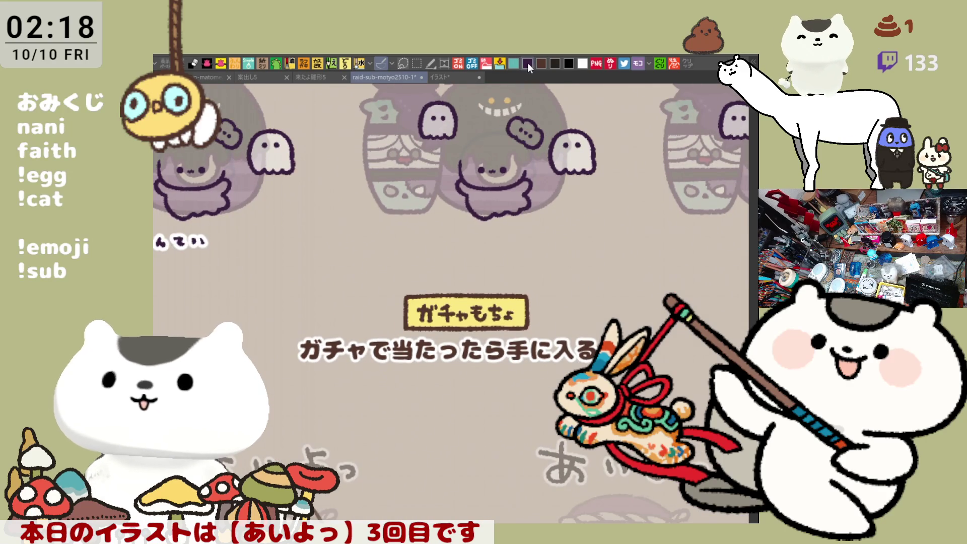
pyautogui.scroll(3, 441, 237)
pyautogui.scroll(1, 441, 238)
# - Hand-letter ウル under the third ghost panel, undoing and redrawing botched strokes
pyautogui.click(430, 237)
pyautogui.click(416, 251)
pyautogui.moveTo(423, 237); pyautogui.dragTo(443, 272)
pyautogui.hotkey('ctrl', 'z')
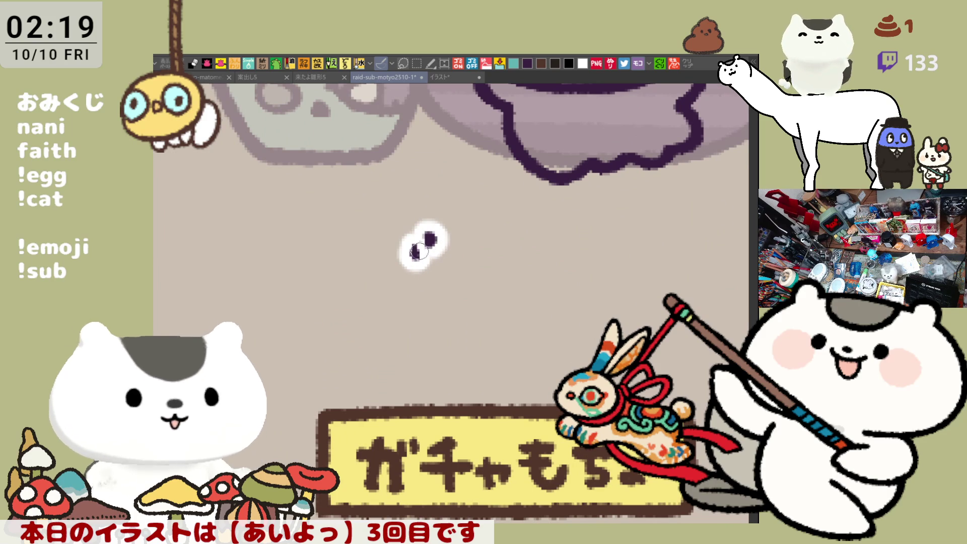
pyautogui.moveTo(428, 233); pyautogui.dragTo(430, 248)
pyautogui.moveTo(409, 251); pyautogui.dragTo(431, 284)
pyautogui.moveTo(487, 247)
pyautogui.mouseDown()
pyautogui.moveTo(483, 273)
pyautogui.moveTo(557, 256)
pyautogui.moveTo(551, 282)
pyautogui.mouseUp()
pyautogui.hotkey('ctrl', 'z')
# - Complete the name by lettering 隊長 after ウル in white-outlined dark strokes
pyautogui.hotkey('ctrl', 'z')
pyautogui.moveTo(550, 247); pyautogui.dragTo(547, 285)
pyautogui.moveTo(578, 236)
pyautogui.mouseDown()
pyautogui.moveTo(591, 245)
pyautogui.moveTo(581, 245)
pyautogui.mouseUp()
pyautogui.hotkey('ctrl', 'z')
pyautogui.moveTo(588, 235); pyautogui.dragTo(590, 290)
pyautogui.moveTo(600, 247)
pyautogui.mouseDown()
pyautogui.moveTo(620, 285)
pyautogui.moveTo(492, 263)
pyautogui.mouseUp()
pyautogui.moveTo(535, 214)
pyautogui.mouseDown()
pyautogui.moveTo(545, 223)
pyautogui.moveTo(510, 246)
pyautogui.moveTo(529, 241)
pyautogui.moveTo(539, 251)
pyautogui.moveTo(505, 271)
pyautogui.moveTo(543, 267)
pyautogui.moveTo(510, 272)
pyautogui.mouseUp()
pyautogui.hotkey('ctrl', 'z')
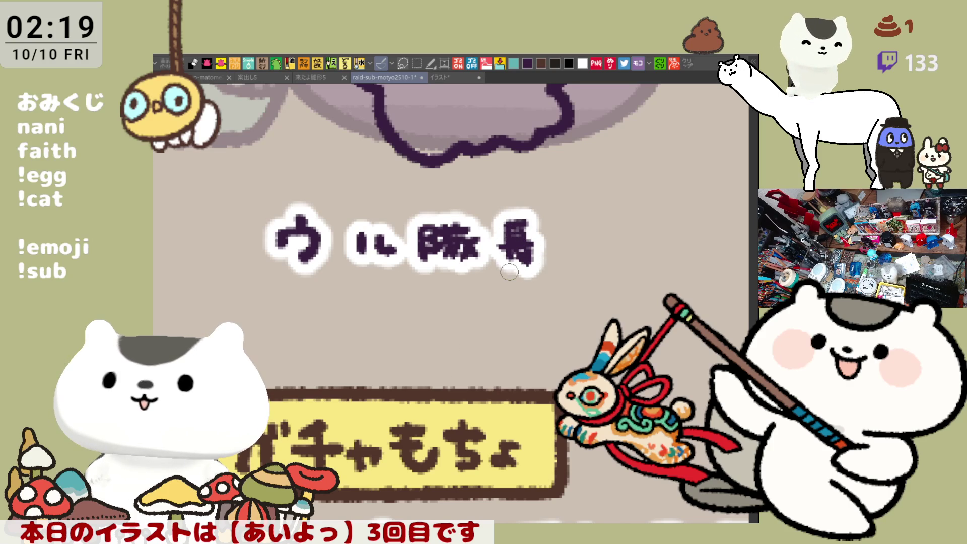
pyautogui.scroll(-10, 509, 272)
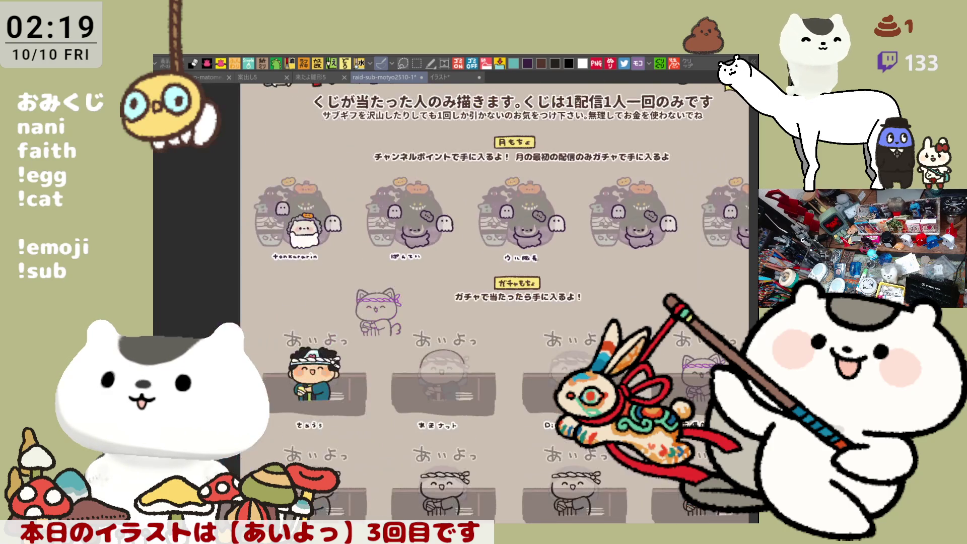
# - Pan down to the gacha あいよっ grid, select and cancel the third row's first tile, then pan back
pyautogui.moveTo(567, 433)
pyautogui.mouseDown()
pyautogui.moveTo(443, 319)
pyautogui.moveTo(511, 268)
pyautogui.moveTo(516, 223)
pyautogui.mouseUp()
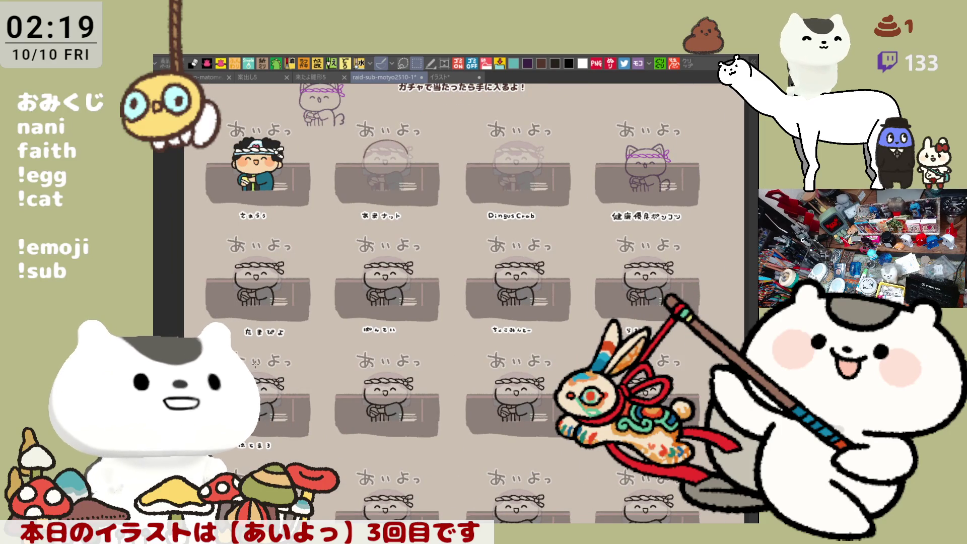
pyautogui.moveTo(250, 368); pyautogui.dragTo(304, 440)
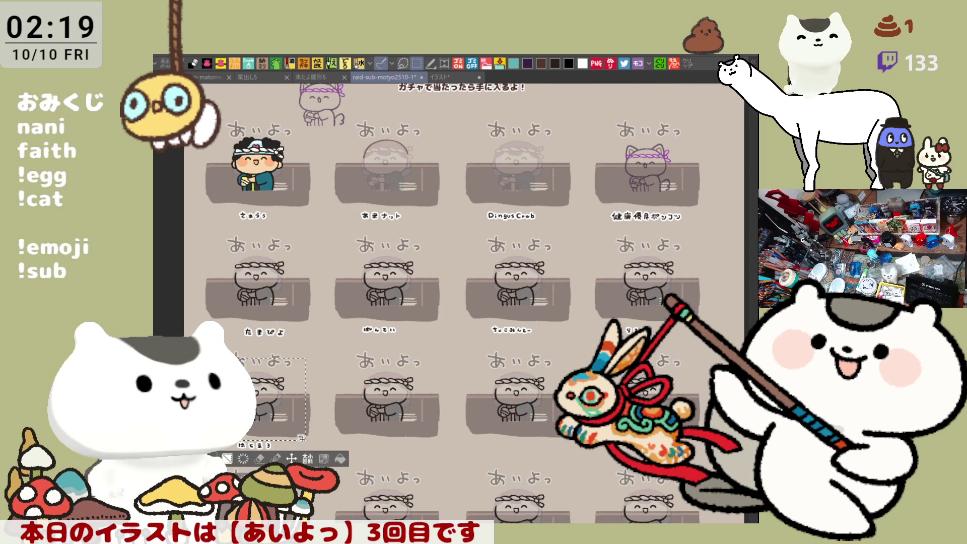
pyautogui.hotkey('ctrl', 'd')
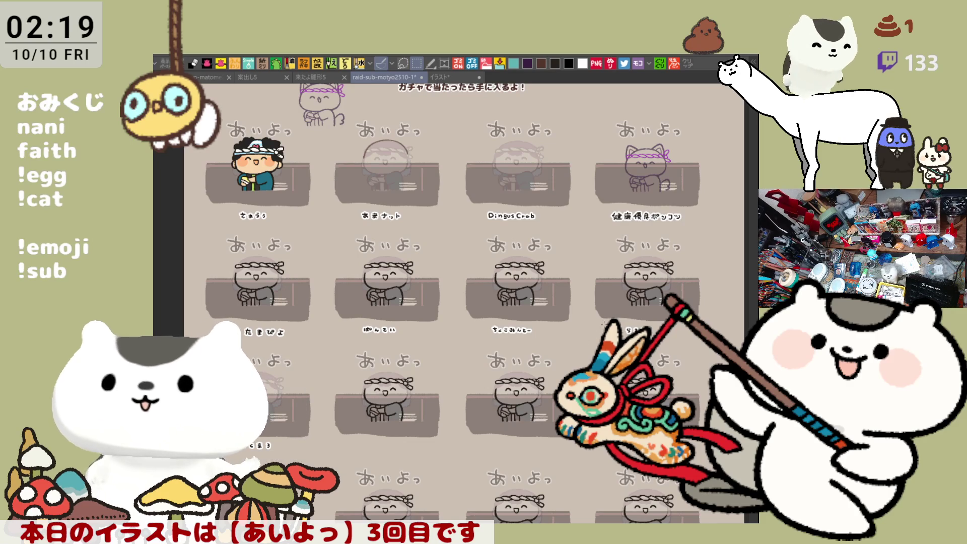
pyautogui.moveTo(589, 220); pyautogui.dragTo(584, 333)
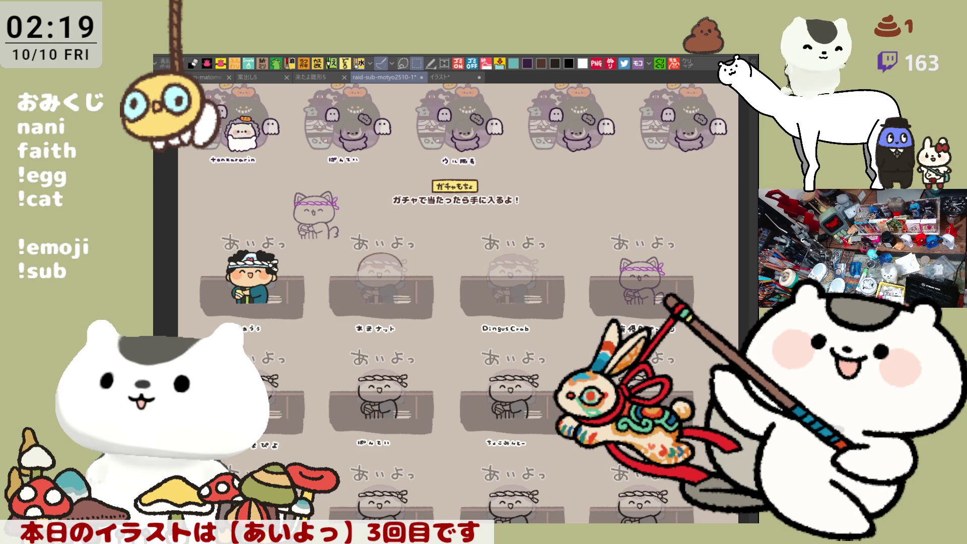
pyautogui.moveTo(454, 303)
pyautogui.mouseDown()
pyautogui.moveTo(454, 237)
pyautogui.moveTo(445, 301)
pyautogui.mouseUp()
# - Zoom into the tile below あまナット and add two short marks beside the character's head
pyautogui.scroll(5, 421, 383)
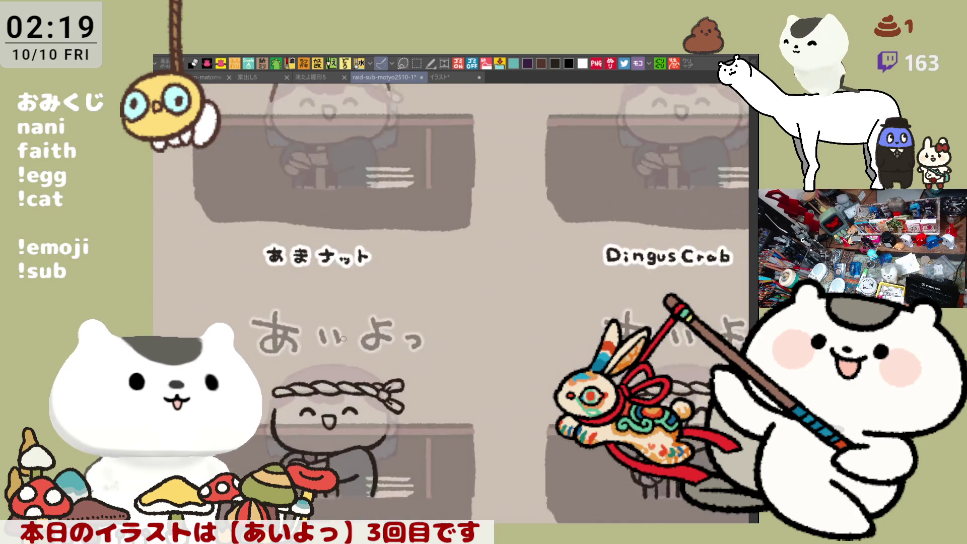
pyautogui.moveTo(466, 223)
pyautogui.mouseDown()
pyautogui.moveTo(512, 407)
pyautogui.moveTo(557, 439)
pyautogui.mouseUp()
pyautogui.moveTo(453, 162); pyautogui.dragTo(453, 292)
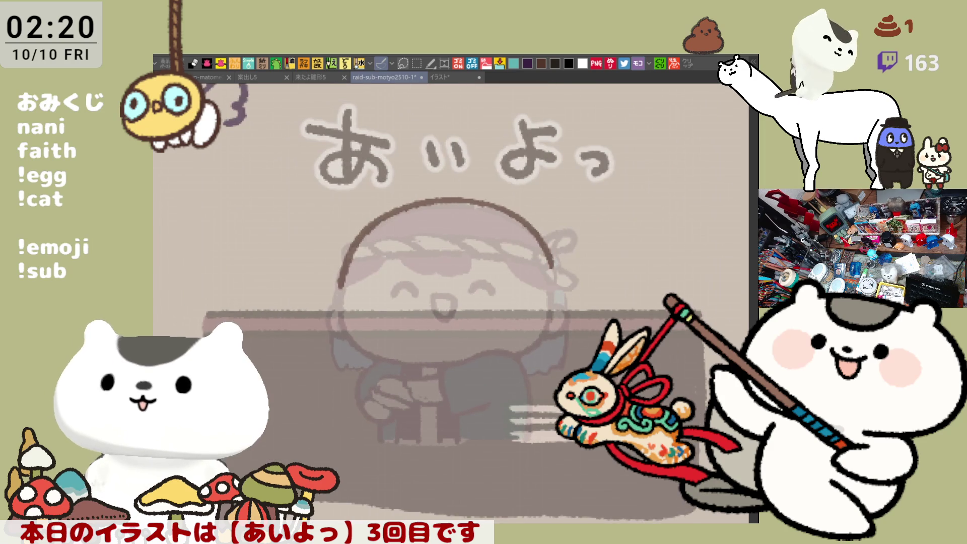
pyautogui.scroll(2, 453, 292)
pyautogui.moveTo(548, 307); pyautogui.dragTo(576, 350)
pyautogui.moveTo(569, 229)
pyautogui.mouseDown()
pyautogui.moveTo(577, 332)
pyautogui.moveTo(572, 310)
pyautogui.mouseUp()
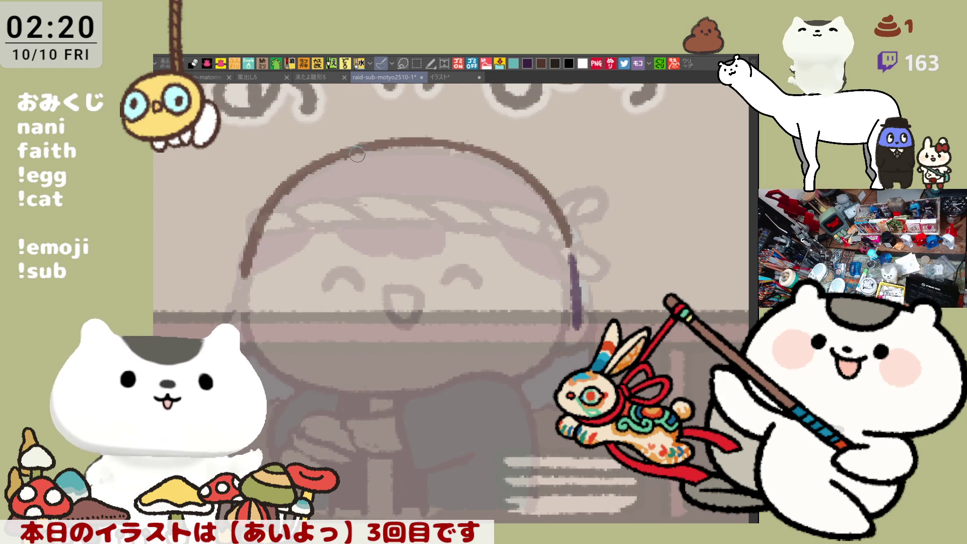
# - Draw the purple headband's twisted loops across the forehead after several undone attempts
pyautogui.moveTo(310, 166)
pyautogui.mouseDown()
pyautogui.moveTo(378, 202)
pyautogui.moveTo(549, 231)
pyautogui.mouseUp()
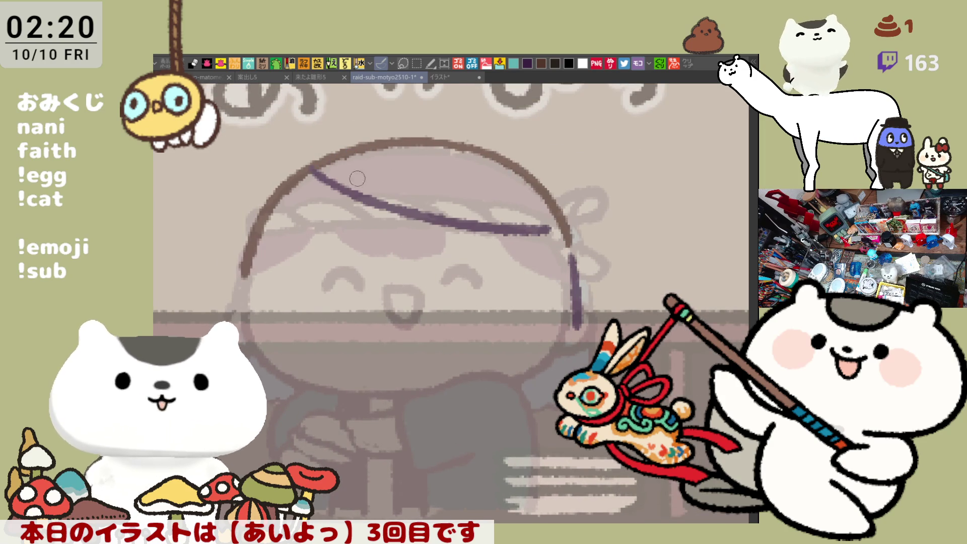
pyautogui.hotkey('ctrl', 'z')
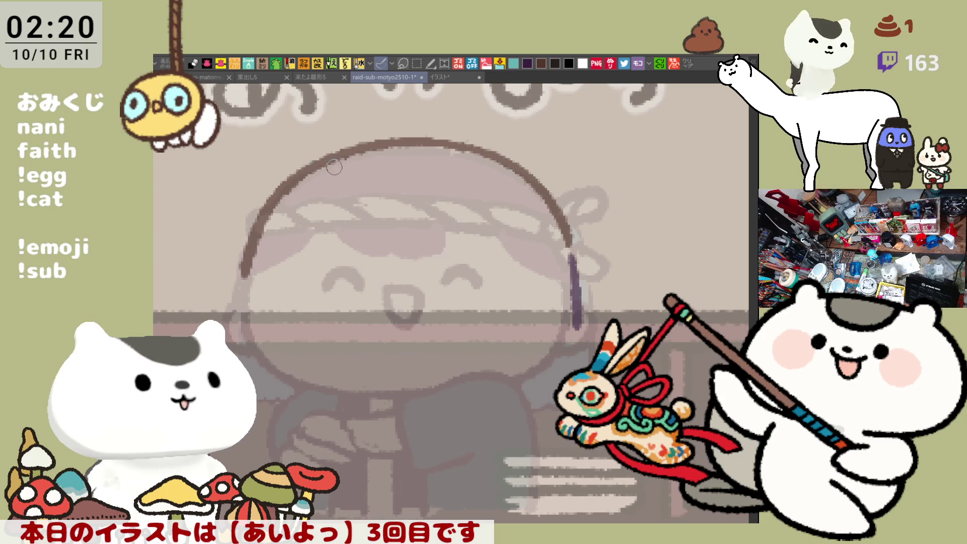
pyautogui.moveTo(313, 145); pyautogui.dragTo(378, 186)
pyautogui.hotkey('ctrl', 'z')
pyautogui.moveTo(313, 144); pyautogui.dragTo(393, 195)
pyautogui.hotkey('ctrl', 'z')
pyautogui.moveTo(309, 142)
pyautogui.mouseDown()
pyautogui.moveTo(389, 189)
pyautogui.moveTo(365, 172)
pyautogui.moveTo(426, 197)
pyautogui.mouseUp()
pyautogui.hotkey('ctrl', 'z')
pyautogui.hotkey('ctrl', 'z')
pyautogui.moveTo(313, 150)
pyautogui.mouseDown()
pyautogui.moveTo(381, 189)
pyautogui.moveTo(330, 179)
pyautogui.moveTo(436, 211)
pyautogui.mouseUp()
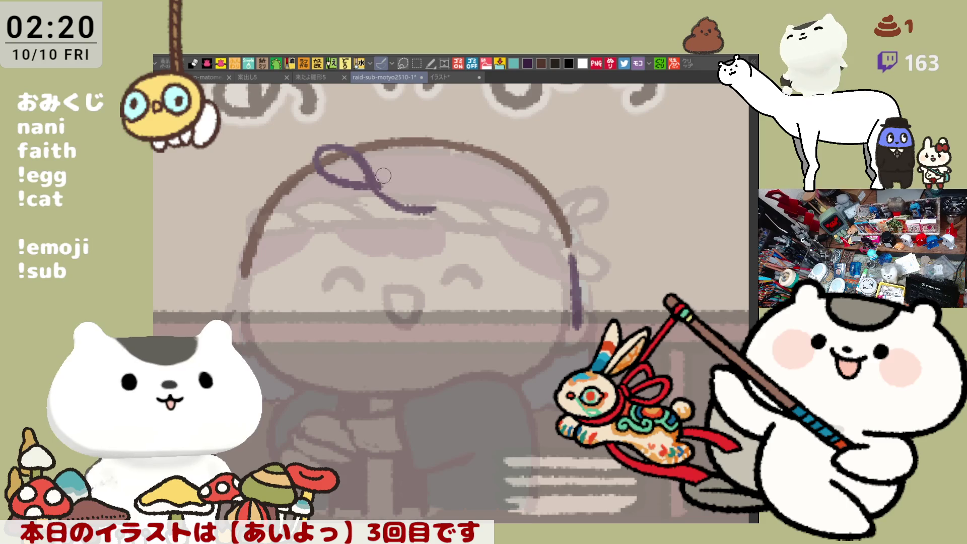
pyautogui.moveTo(375, 187)
pyautogui.mouseDown()
pyautogui.moveTo(434, 207)
pyautogui.moveTo(463, 199)
pyautogui.moveTo(481, 227)
pyautogui.mouseUp()
pyautogui.moveTo(423, 204); pyautogui.dragTo(528, 231)
pyautogui.moveTo(469, 202)
pyautogui.mouseDown()
pyautogui.moveTo(519, 207)
pyautogui.moveTo(531, 223)
pyautogui.mouseUp()
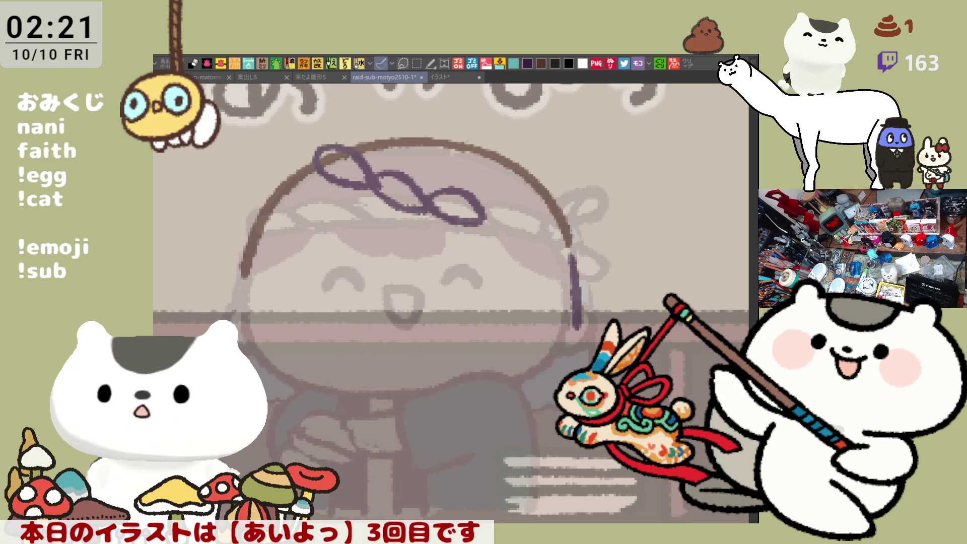
# - Redraw the headband's left and right loops into a teardrop twist and add another loop rightward
pyautogui.moveTo(319, 152)
pyautogui.mouseDown()
pyautogui.moveTo(371, 182)
pyautogui.moveTo(416, 183)
pyautogui.moveTo(407, 180)
pyautogui.moveTo(438, 207)
pyautogui.mouseUp()
pyautogui.hotkey('ctrl', 'z')
pyautogui.hotkey('ctrl', 'z')
pyautogui.hotkey('ctrl', 'z')
pyautogui.moveTo(395, 178)
pyautogui.mouseDown()
pyautogui.moveTo(417, 206)
pyautogui.moveTo(471, 222)
pyautogui.mouseUp()
pyautogui.hotkey('ctrl', 'z')
pyautogui.hotkey('ctrl', 'z')
pyautogui.moveTo(416, 191)
pyautogui.mouseDown()
pyautogui.moveTo(471, 222)
pyautogui.moveTo(438, 211)
pyautogui.moveTo(453, 227)
pyautogui.moveTo(464, 222)
pyautogui.moveTo(483, 243)
pyautogui.moveTo(549, 267)
pyautogui.mouseUp()
pyautogui.moveTo(454, 201); pyautogui.dragTo(478, 232)
pyautogui.hotkey('ctrl', 'z')
pyautogui.hotkey('ctrl', 'z')
pyautogui.moveTo(424, 206)
pyautogui.mouseDown()
pyautogui.moveTo(478, 232)
pyautogui.moveTo(487, 221)
pyautogui.mouseUp()
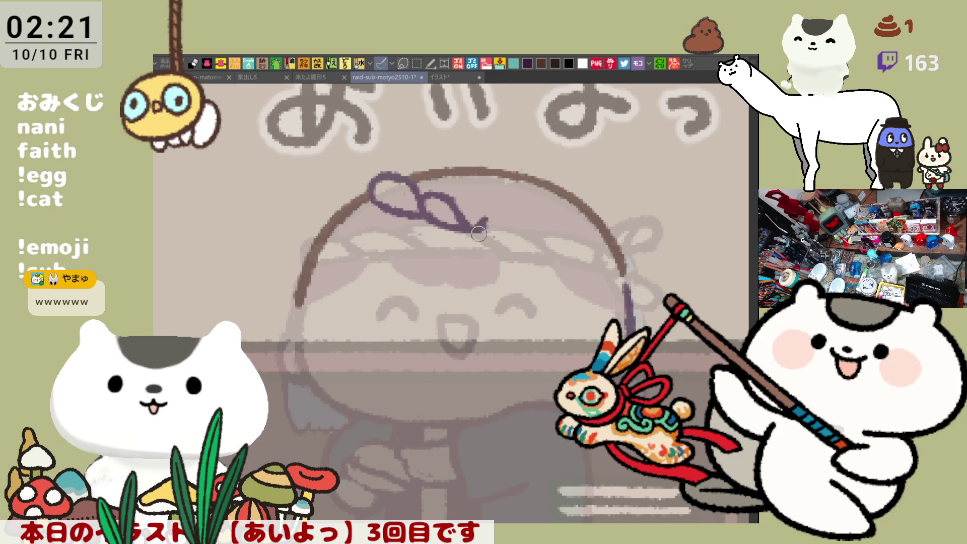
pyautogui.hotkey('ctrl', 'z')
pyautogui.hotkey('ctrl', 'z')
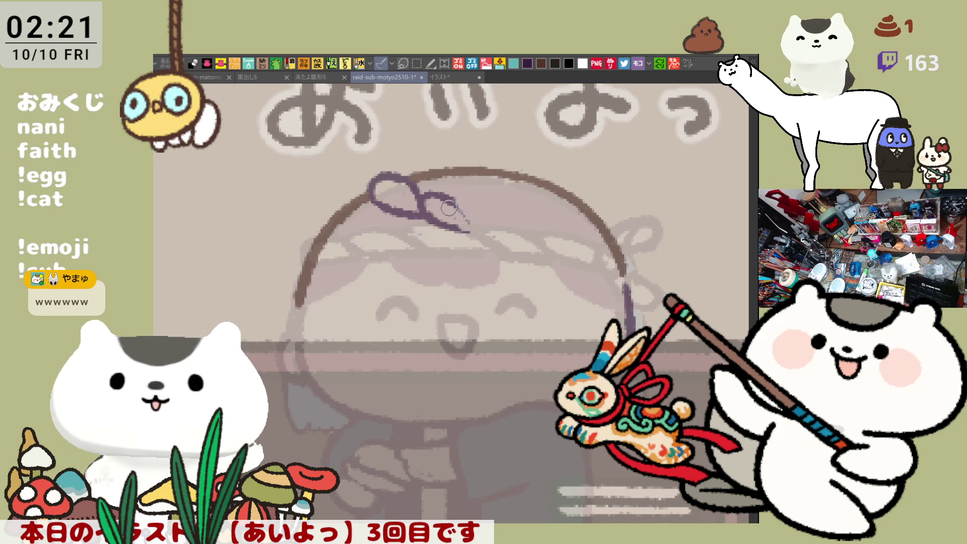
pyautogui.moveTo(441, 191); pyautogui.dragTo(475, 231)
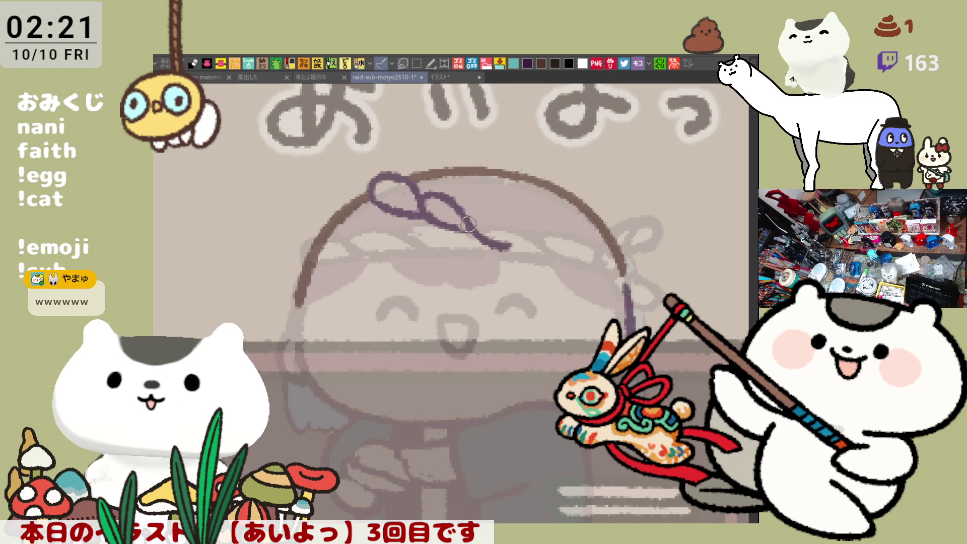
pyautogui.moveTo(469, 224)
pyautogui.mouseDown()
pyautogui.moveTo(486, 209)
pyautogui.moveTo(524, 242)
pyautogui.moveTo(570, 249)
pyautogui.moveTo(562, 224)
pyautogui.mouseUp()
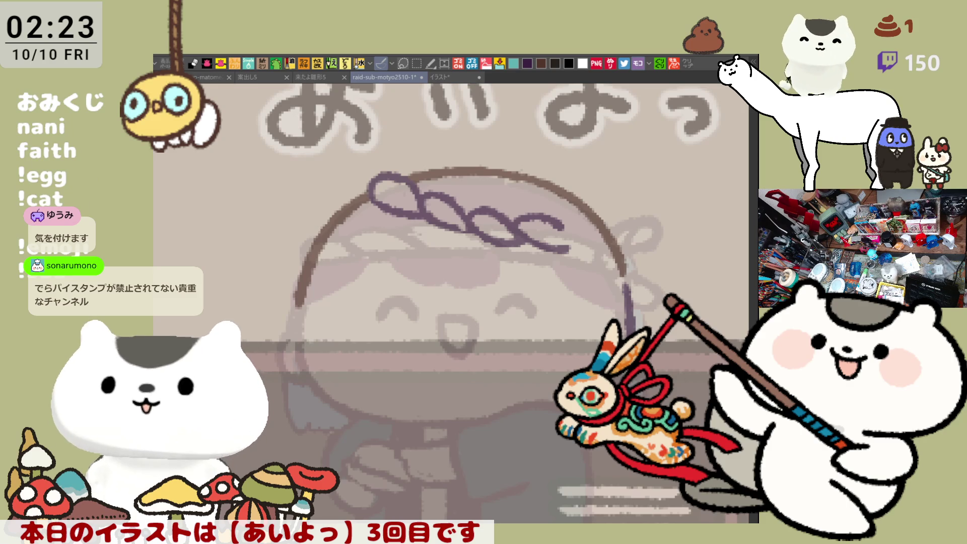
# - Extend the headband to its right end, darken that end, and lighten part of a loop
pyautogui.moveTo(548, 369); pyautogui.dragTo(548, 296)
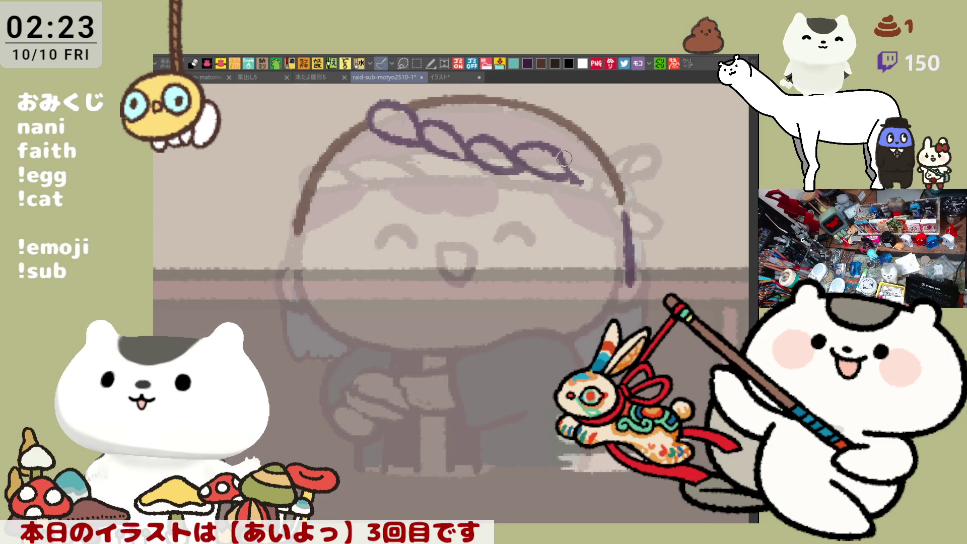
pyautogui.moveTo(574, 157); pyautogui.dragTo(622, 187)
pyautogui.hotkey('ctrl', 'z')
pyautogui.moveTo(559, 166); pyautogui.dragTo(630, 189)
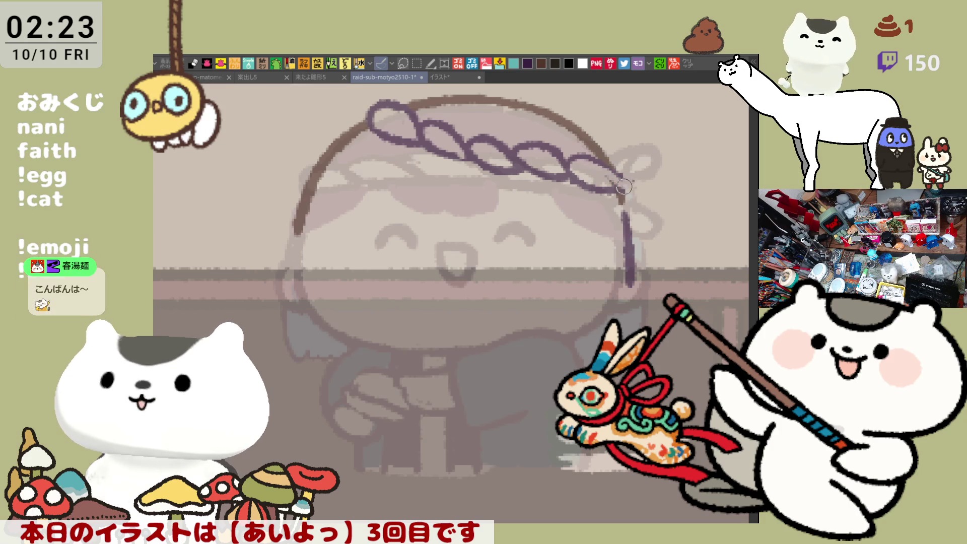
pyautogui.moveTo(579, 155); pyautogui.dragTo(628, 193)
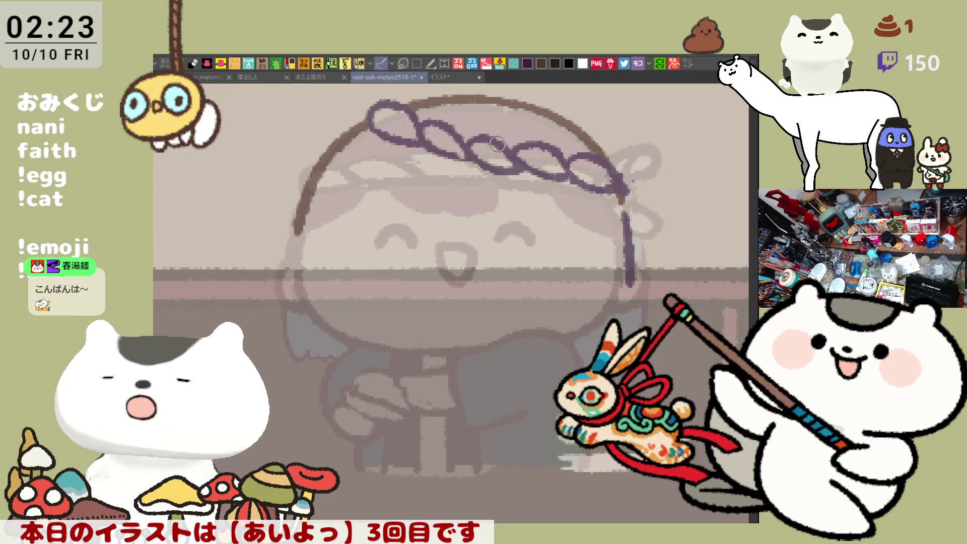
pyautogui.moveTo(432, 133)
pyautogui.mouseDown()
pyautogui.moveTo(474, 159)
pyautogui.moveTo(449, 128)
pyautogui.moveTo(467, 148)
pyautogui.mouseUp()
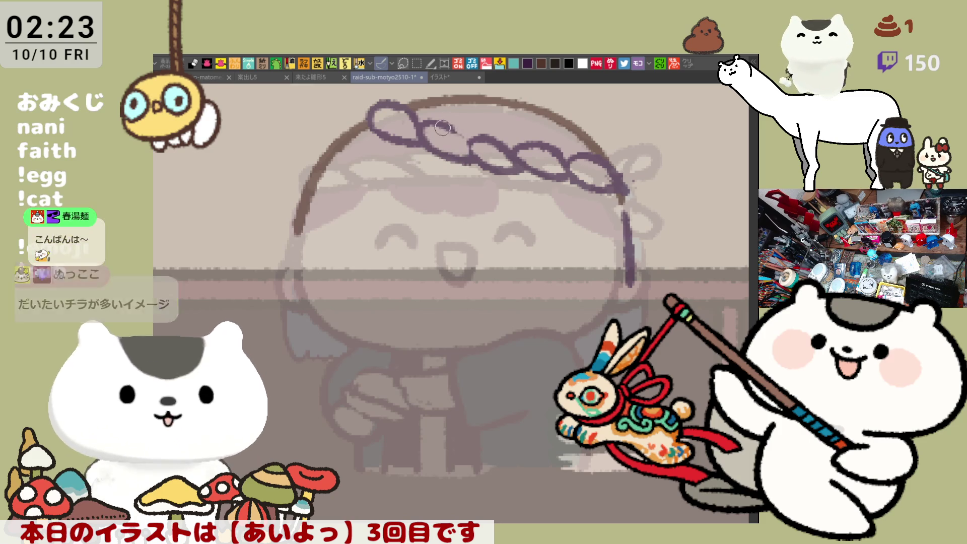